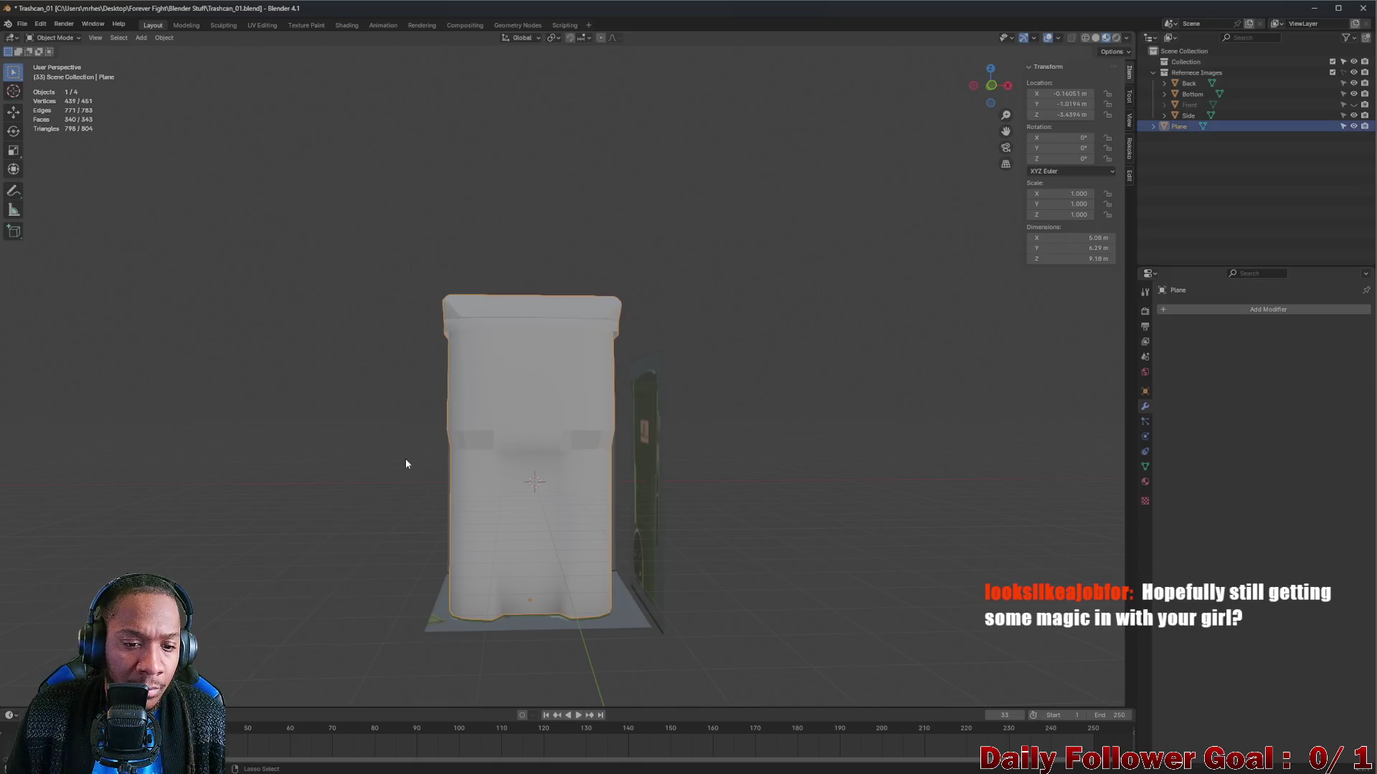
Switch the Plane model into Edit Mode and back to Object Mode.
key(Tab)
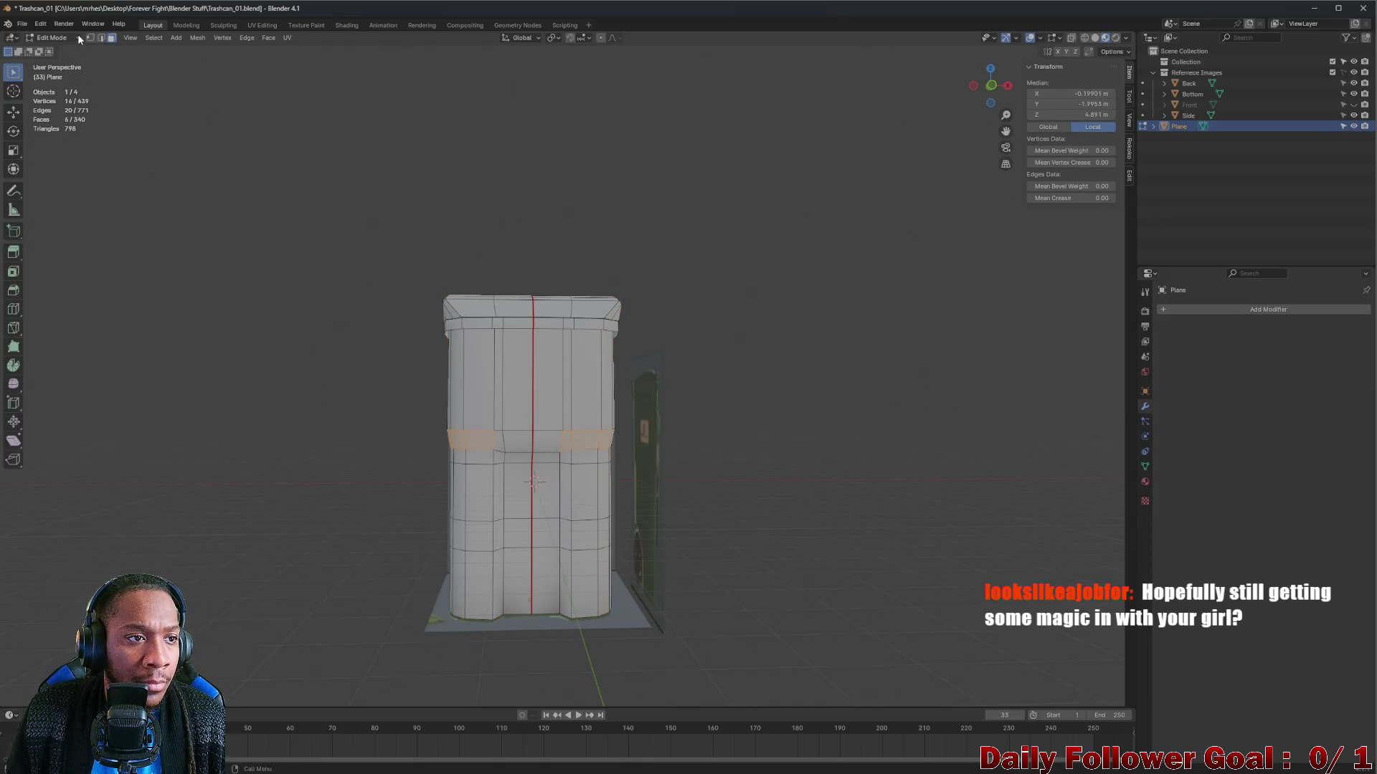
click(77, 37)
click(56, 51)
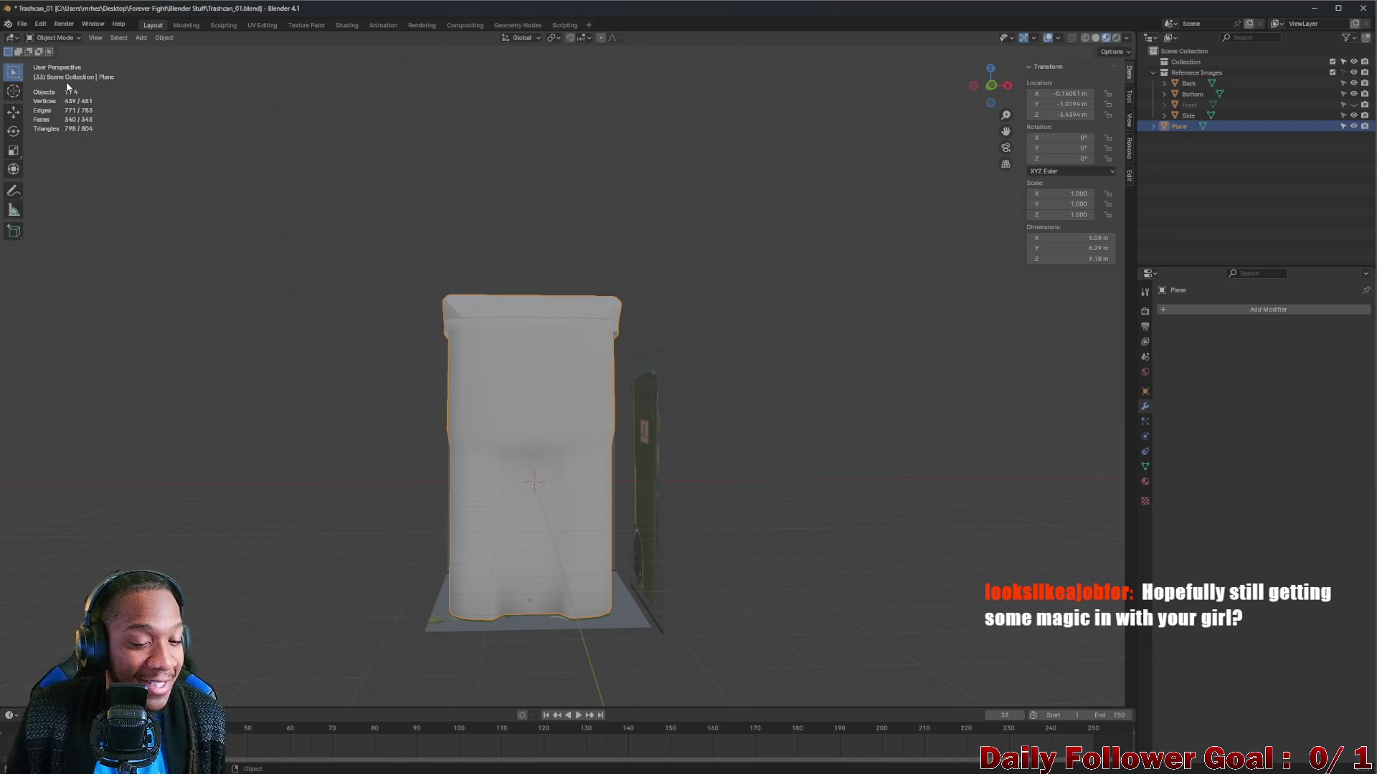
mouse_move(445, 416)
mouse_down()
mouse_move(545, 459)
mouse_move(512, 423)
mouse_move(537, 452)
mouse_move(593, 454)
mouse_move(626, 403)
mouse_move(523, 519)
mouse_up()
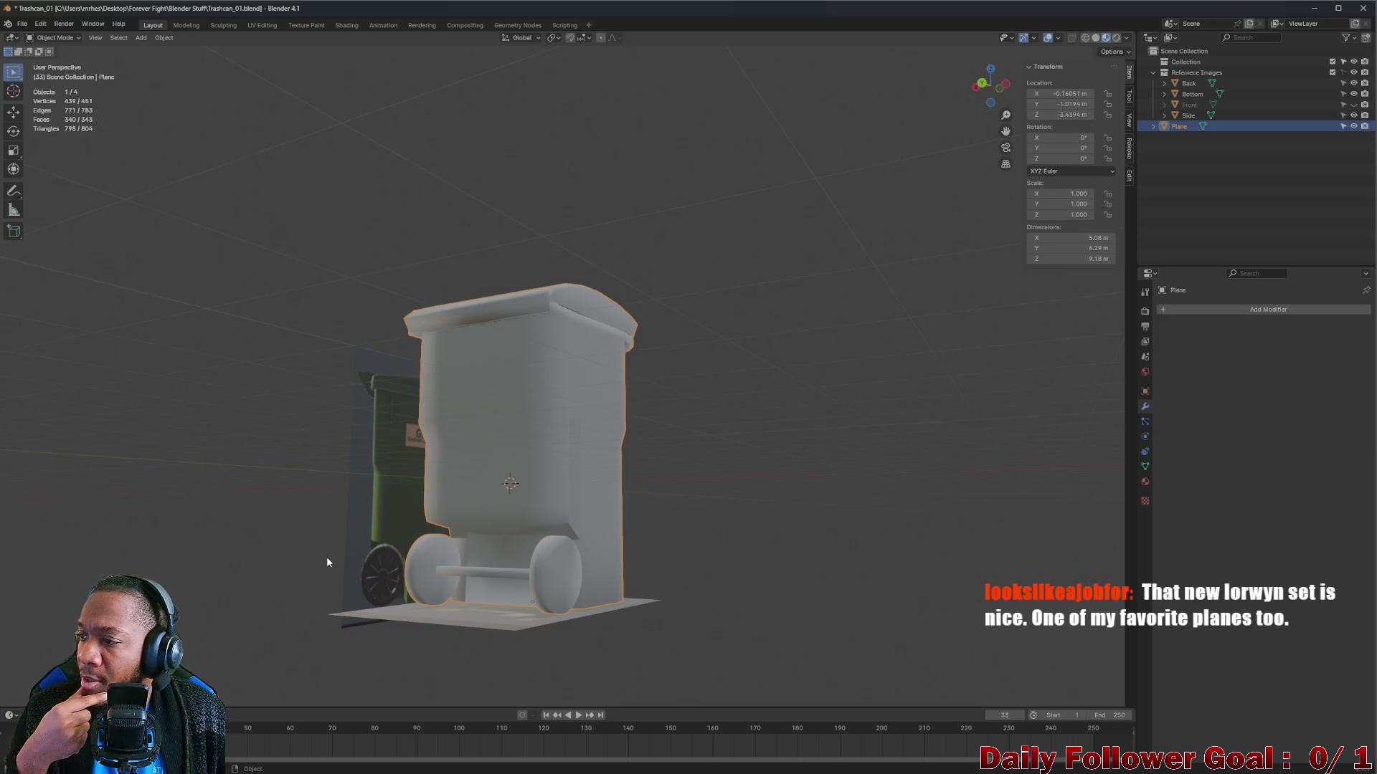
Orbit and zoom in close on the trash can's wheels and axle.
mouse_move(435, 560)
mouse_down()
mouse_move(630, 563)
mouse_move(569, 617)
mouse_move(506, 627)
mouse_move(561, 592)
mouse_move(455, 583)
mouse_up()
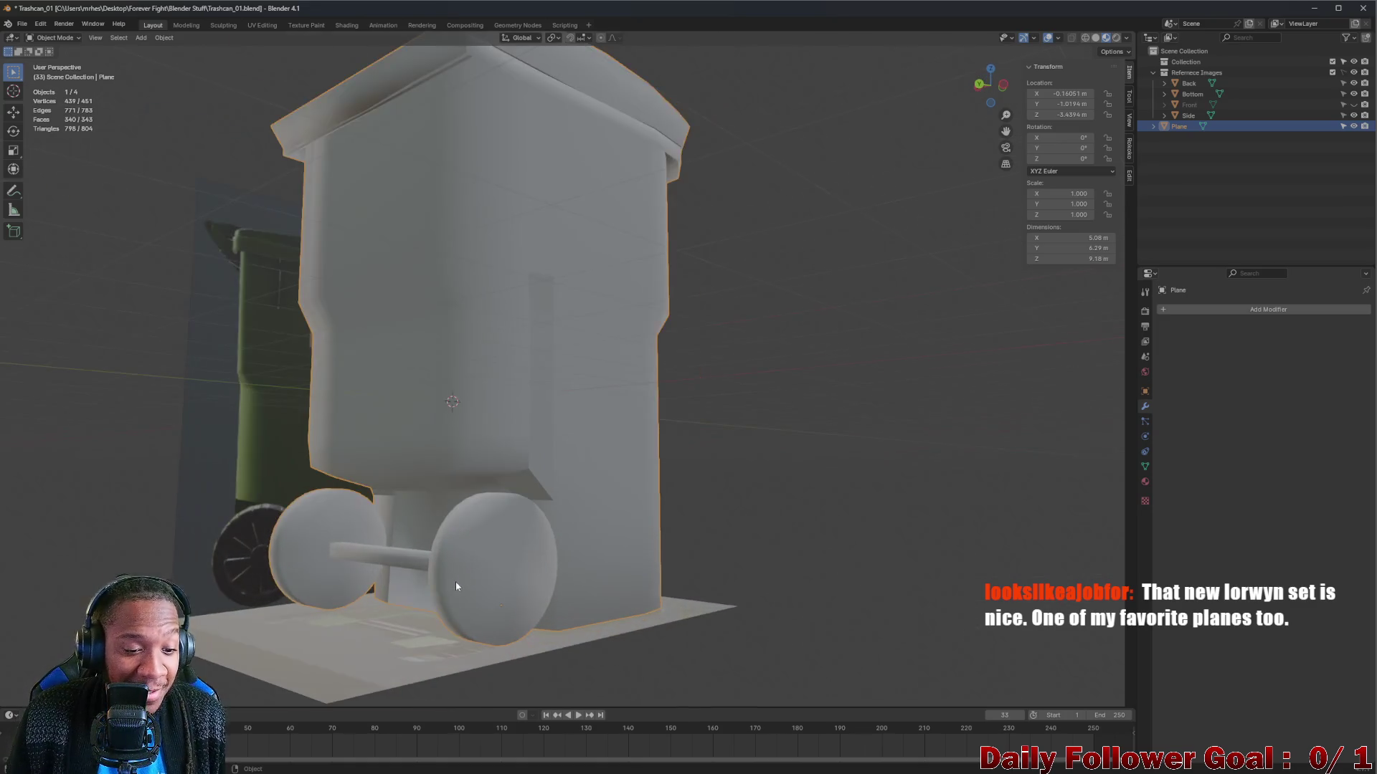
scroll(462, 596, up, 3)
scroll(682, 603, up, 3)
scroll(682, 604, down, 4)
drag(682, 604, 556, 617)
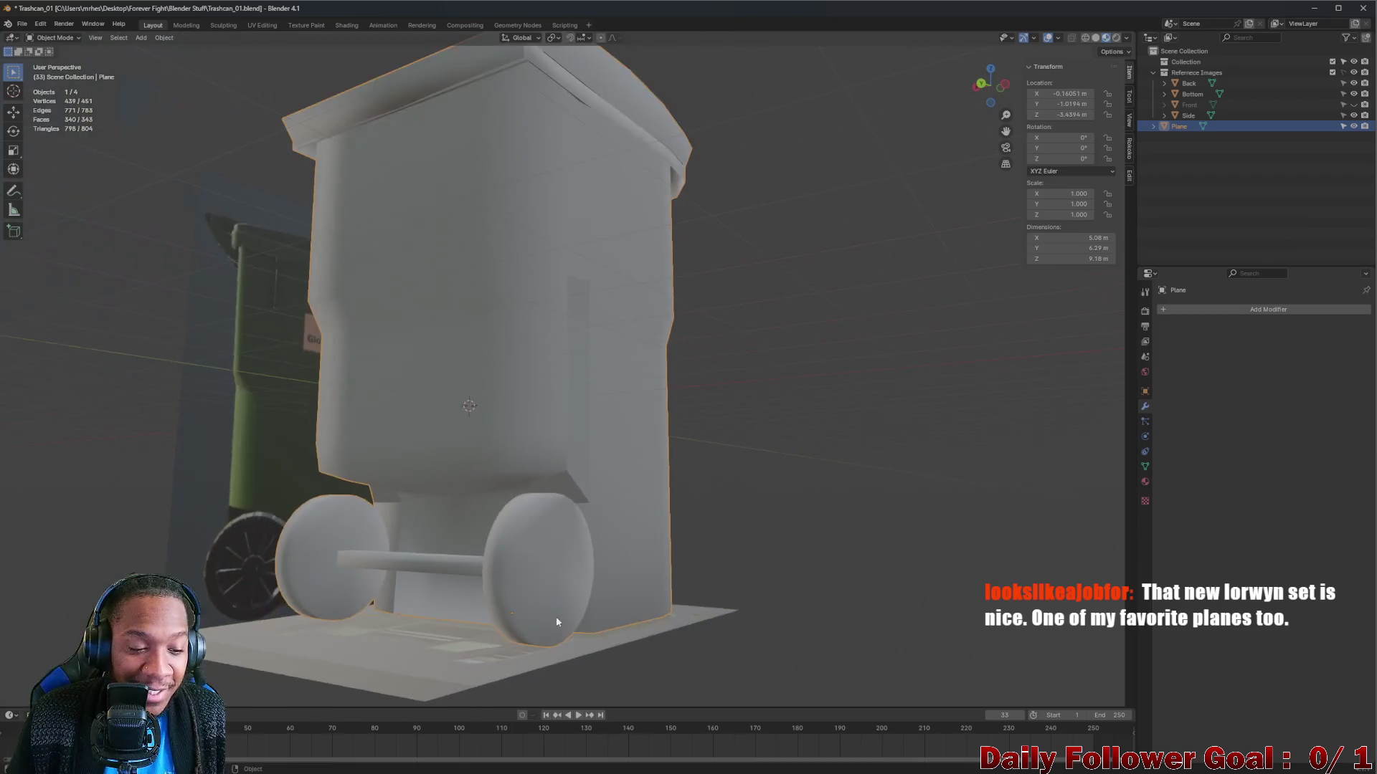
drag(380, 563, 329, 557)
scroll(330, 557, up, 3)
mouse_move(446, 614)
mouse_down()
mouse_move(492, 587)
mouse_move(529, 604)
mouse_move(517, 584)
mouse_up()
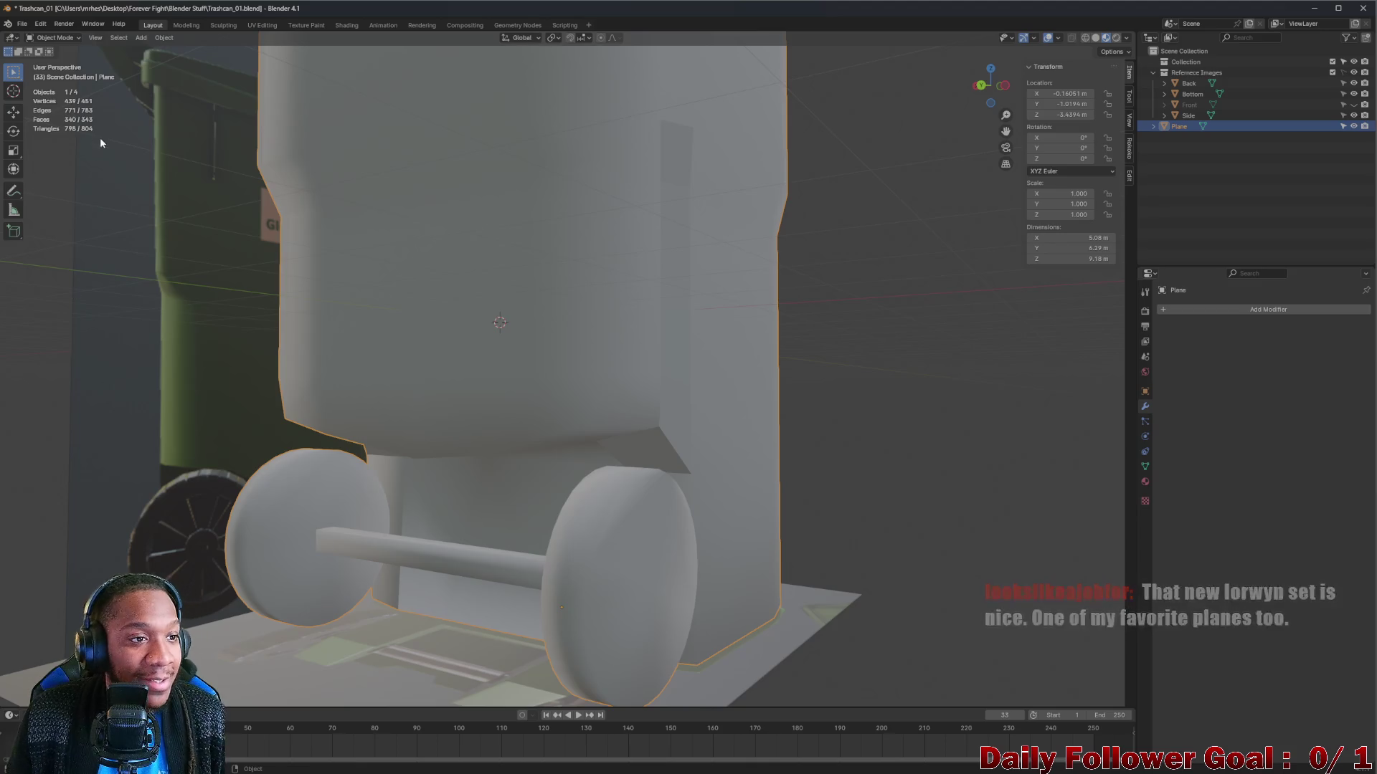
In Edit Mode, select the right wheel's cap face, then return to Object Mode.
click(63, 38)
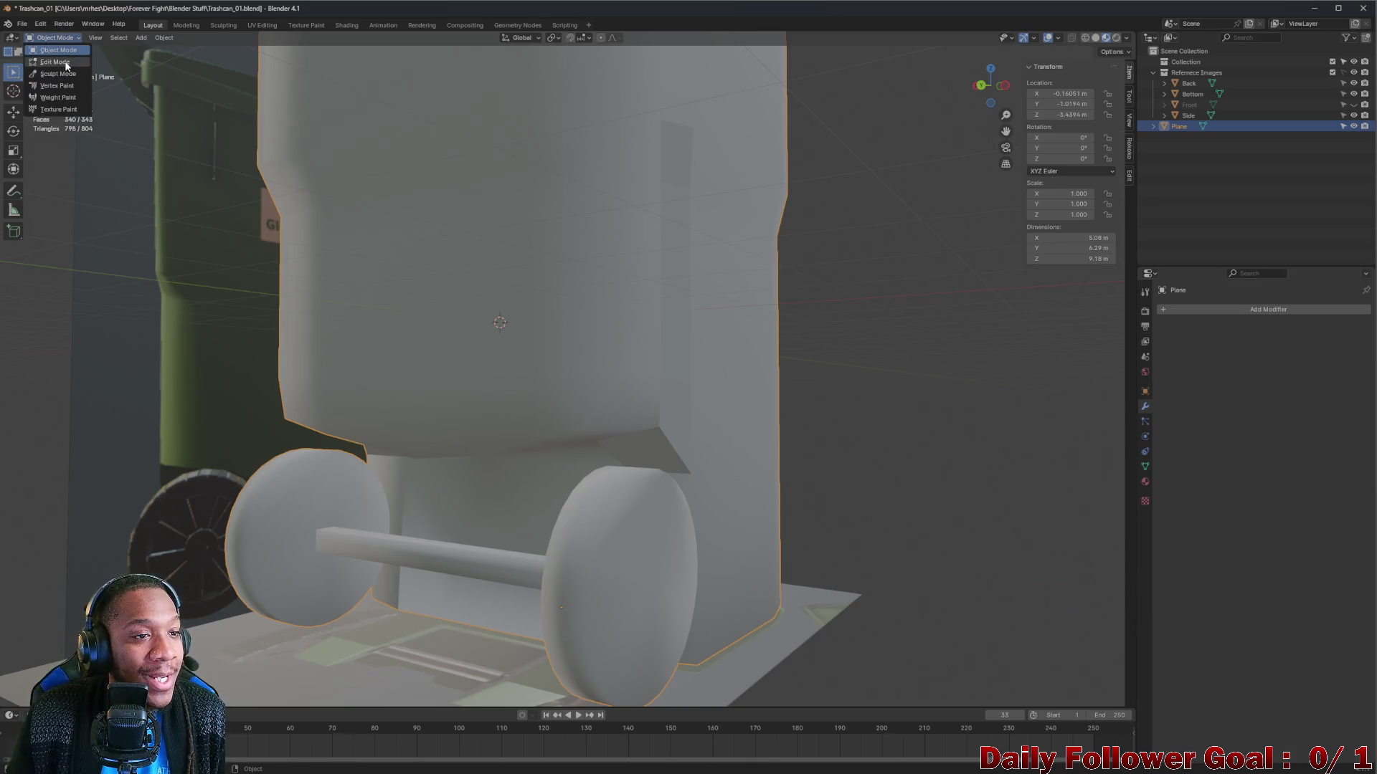
click(57, 62)
mouse_move(701, 560)
mouse_down()
mouse_move(605, 556)
mouse_move(552, 521)
mouse_move(602, 537)
mouse_move(72, 91)
mouse_up()
click(550, 520)
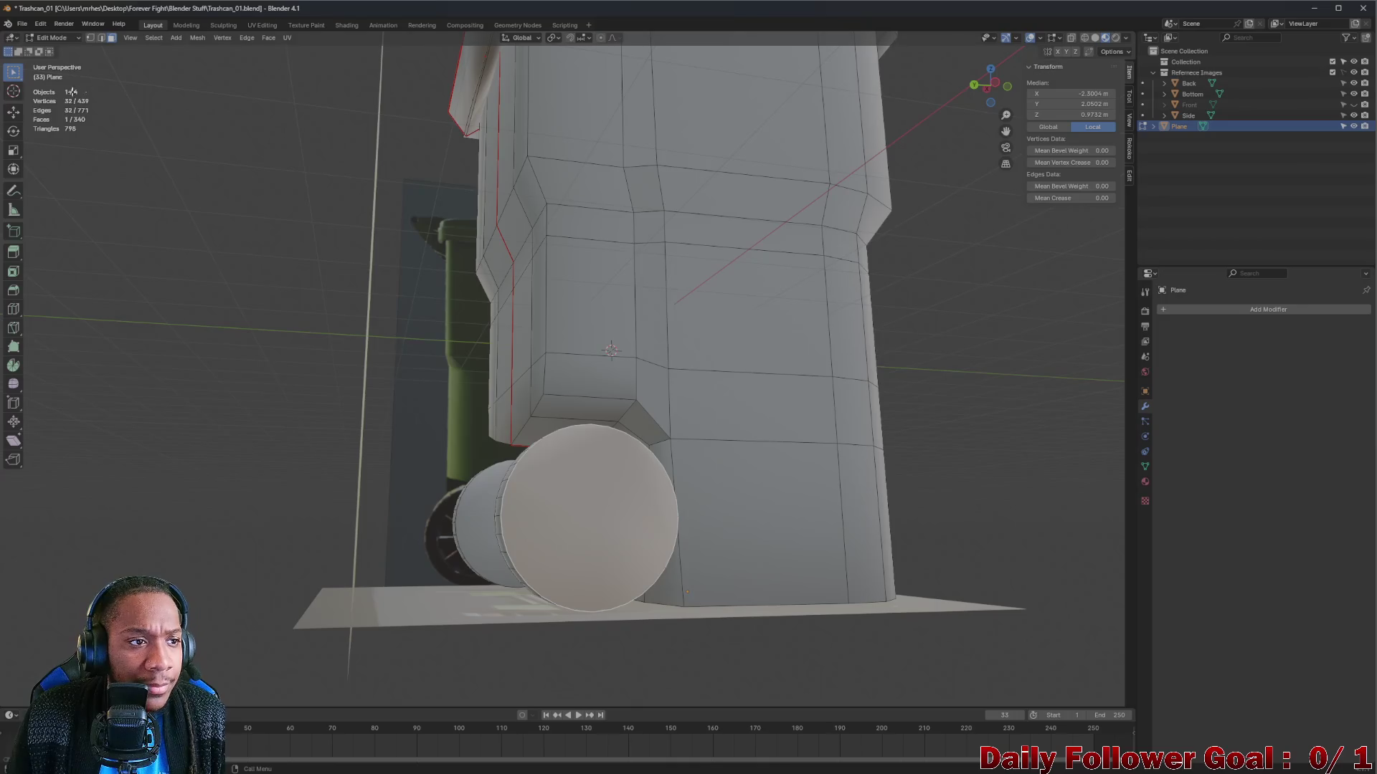
key(Tab)
Orbit down to a lower angle on the can and bring up the interaction mode list.
mouse_move(347, 316)
mouse_down()
mouse_move(369, 372)
mouse_move(371, 346)
mouse_move(547, 424)
mouse_move(502, 405)
mouse_move(427, 402)
mouse_move(631, 451)
mouse_move(594, 449)
mouse_move(589, 470)
mouse_move(602, 359)
mouse_move(575, 372)
mouse_move(598, 304)
mouse_move(789, 375)
mouse_move(789, 319)
mouse_move(616, 298)
mouse_move(710, 321)
mouse_up()
scroll(615, 445, down, 5)
scroll(616, 299, up, 3)
click(54, 37)
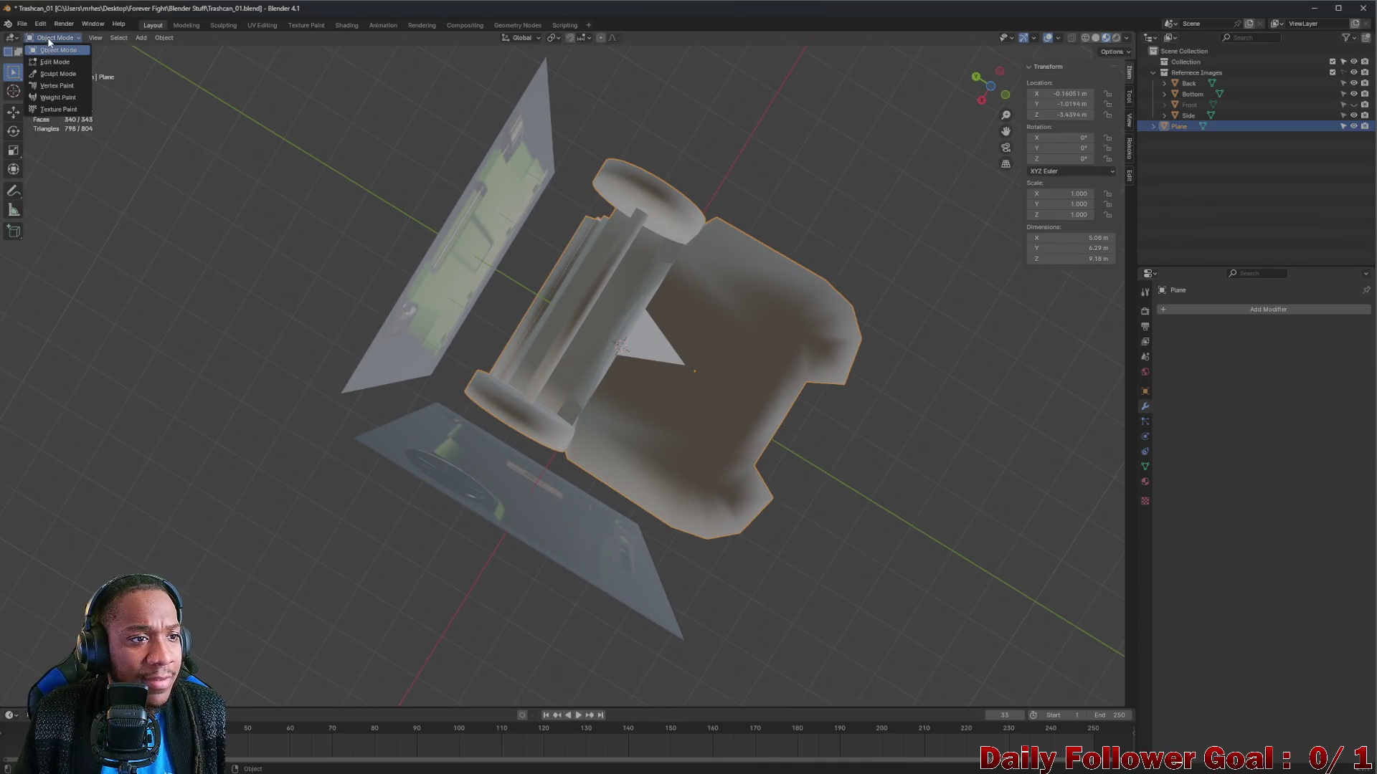
In Edit Mode, select the can's upper underside, bevel and right-side faces.
click(54, 62)
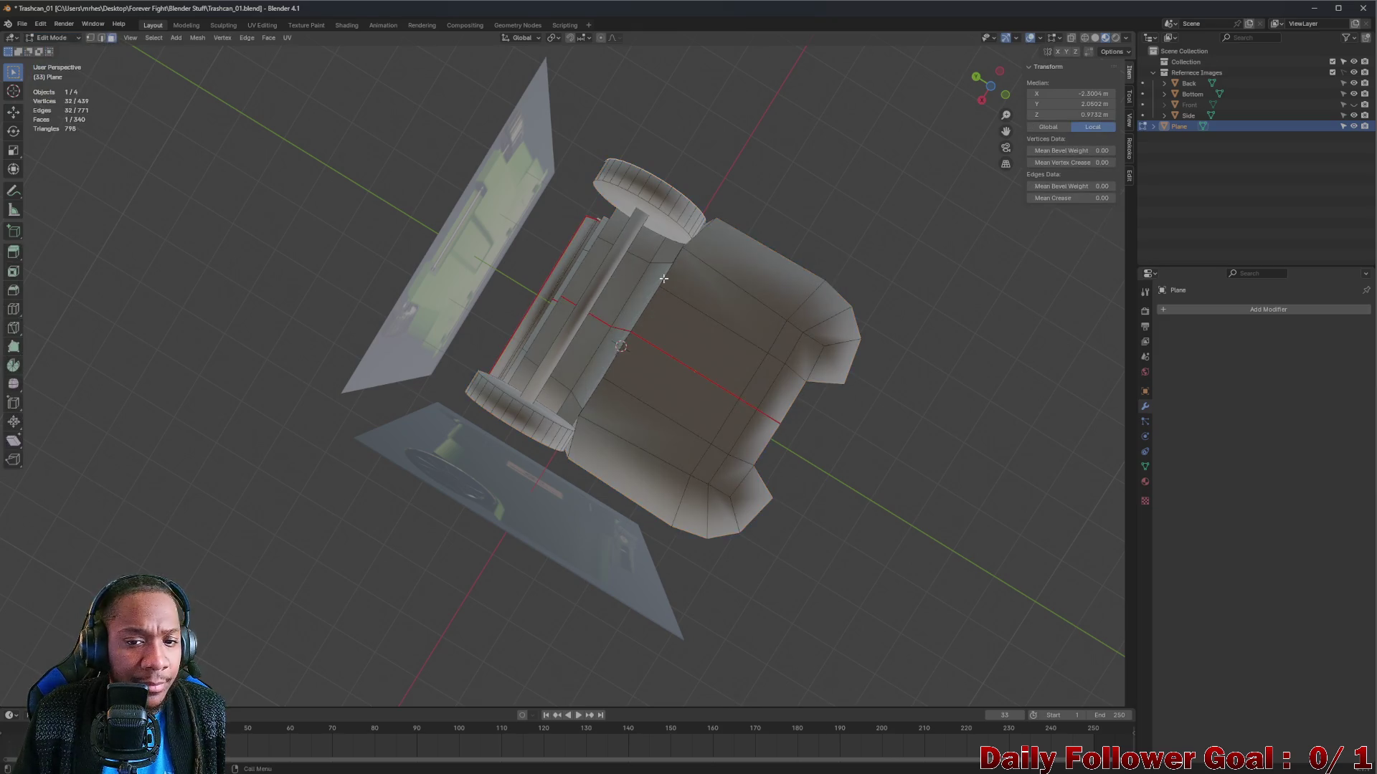
click(670, 312)
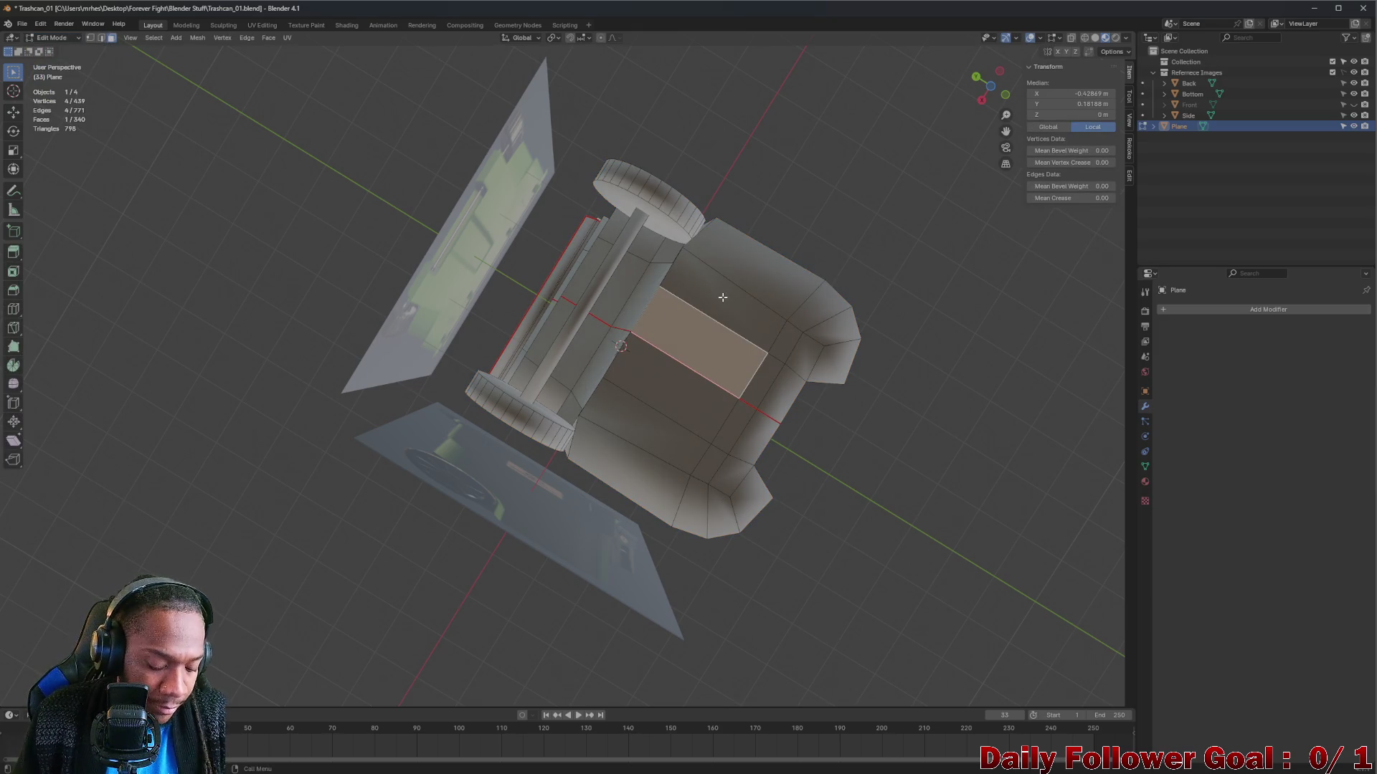
shift+click(716, 290)
shift+click(760, 251)
shift+click(811, 306)
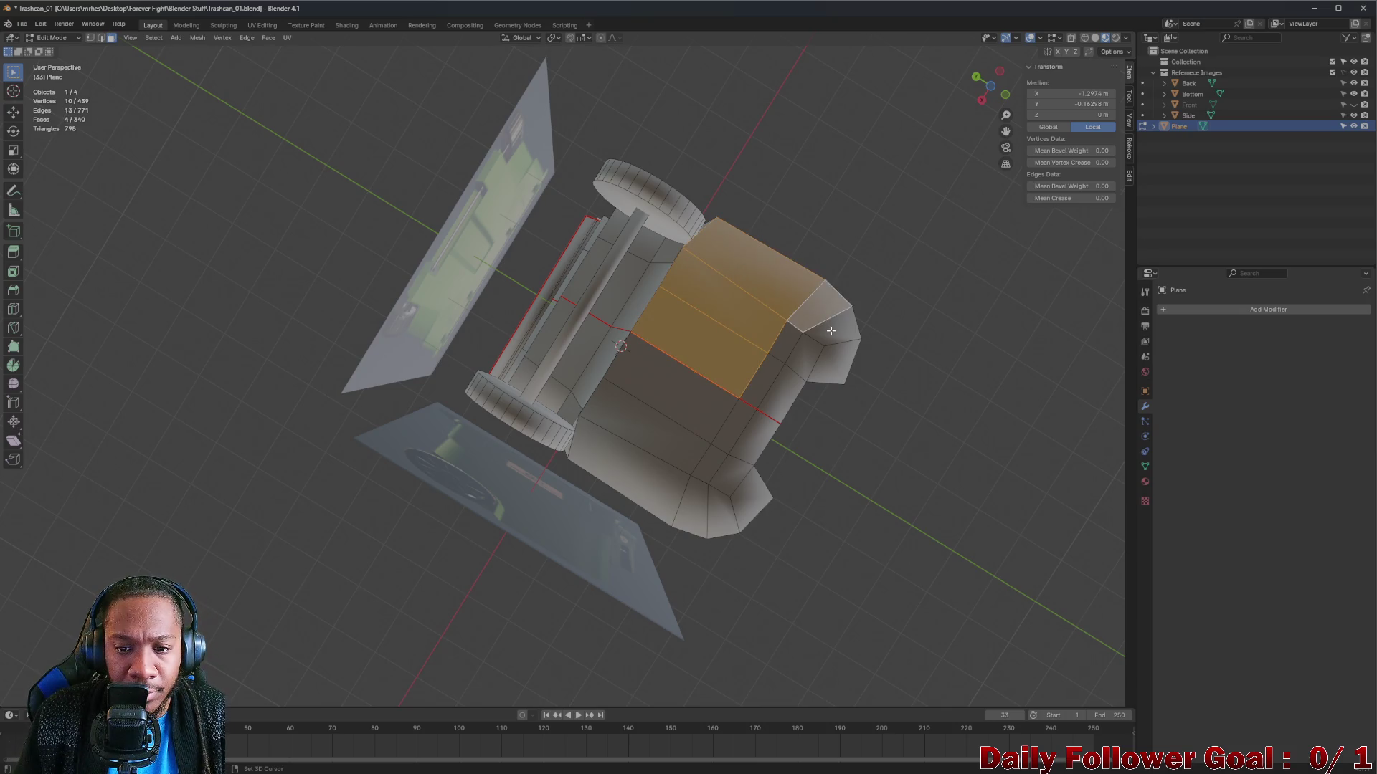
shift+click(828, 312)
shift+click(824, 332)
shift+click(795, 349)
shift+click(832, 358)
shift+click(762, 380)
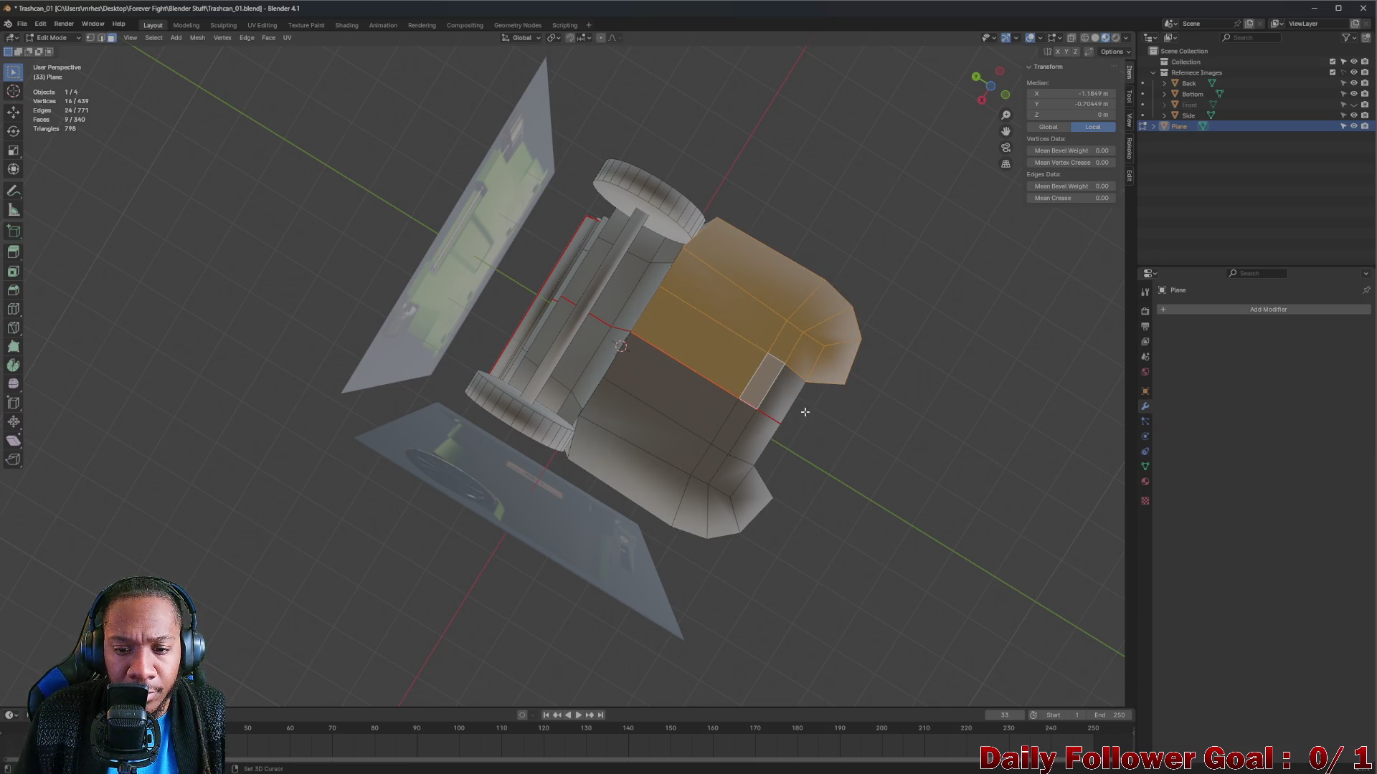
Add the front and bottom bevel faces, apply Shade Flat to the selection, then deselect.
shift+click(784, 401)
shift+click(732, 445)
shift+click(674, 380)
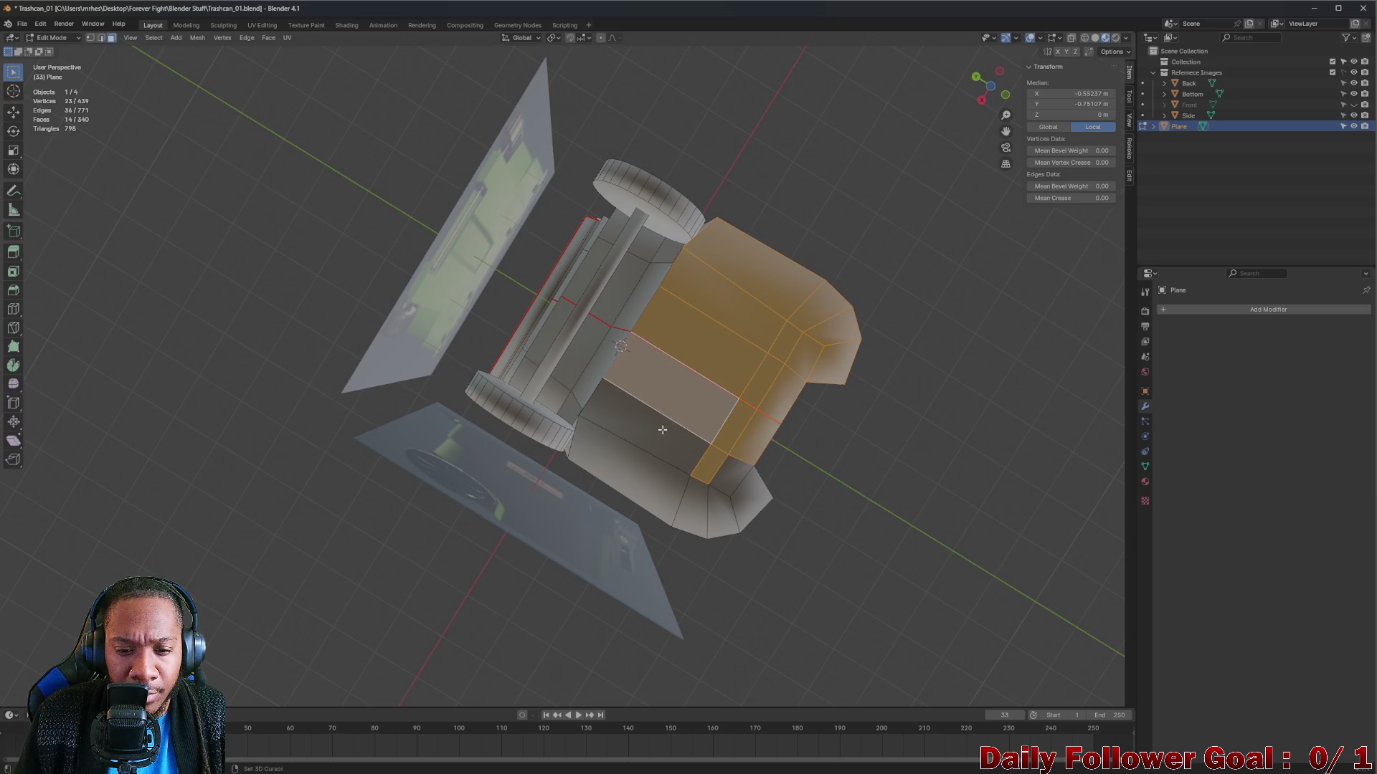
shift+click(645, 431)
shift+click(648, 479)
shift+click(667, 495)
shift+click(692, 506)
shift+click(720, 502)
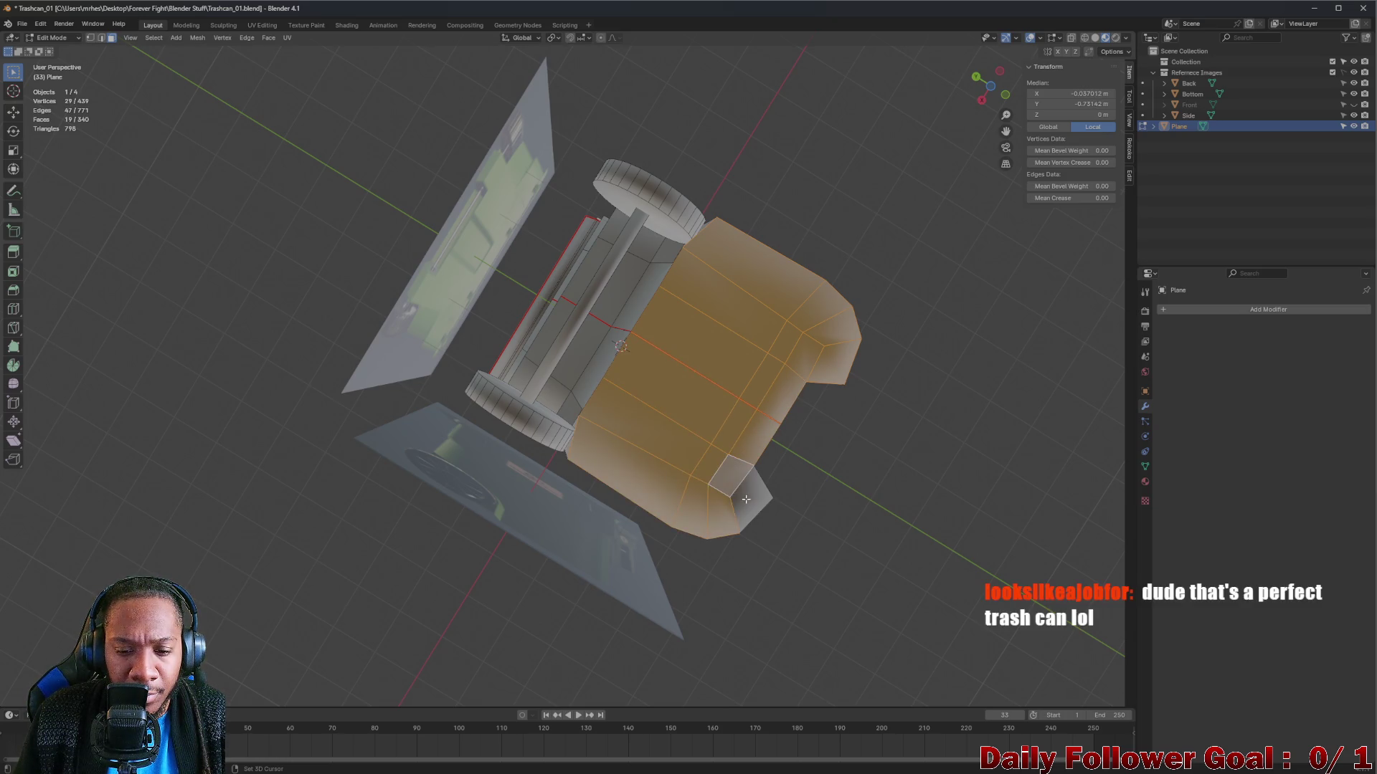
shift+click(715, 459)
right_click(662, 406)
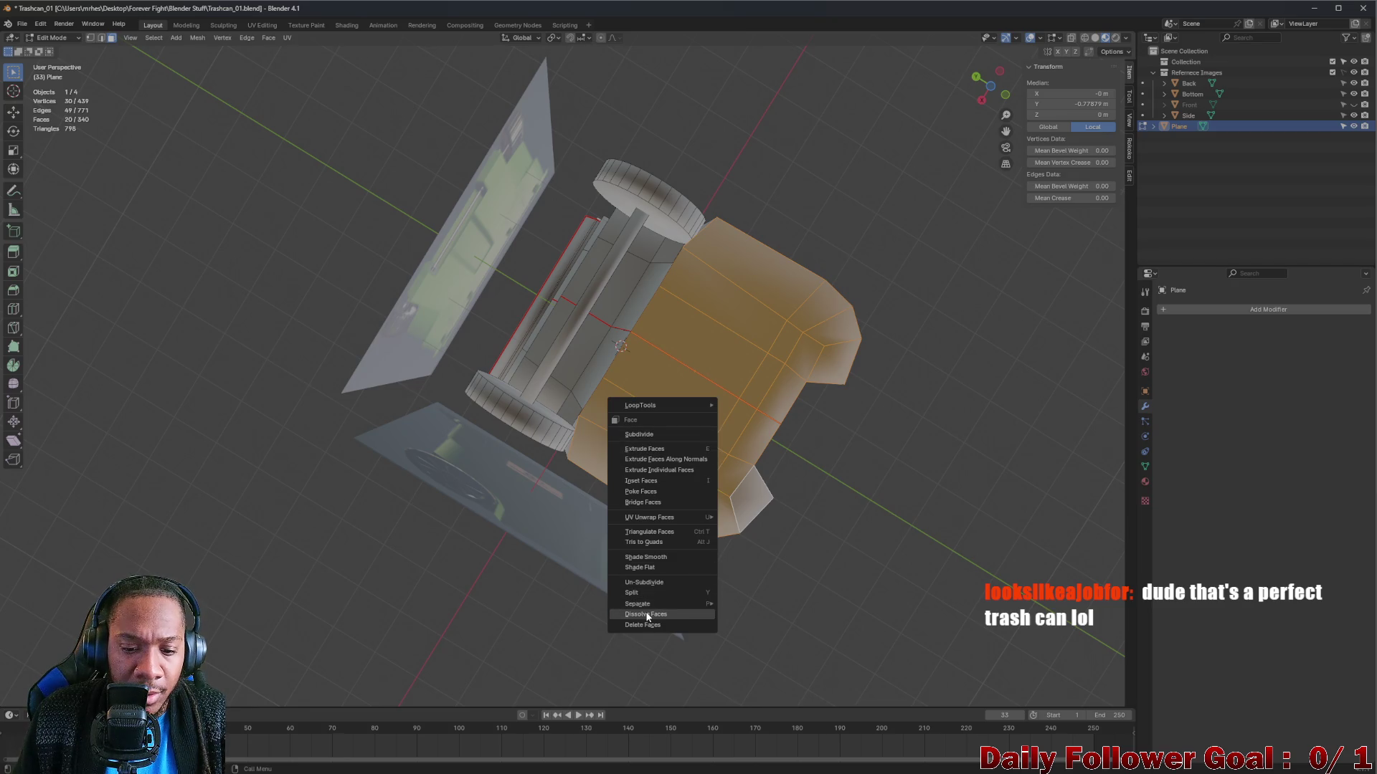
click(649, 567)
click(892, 506)
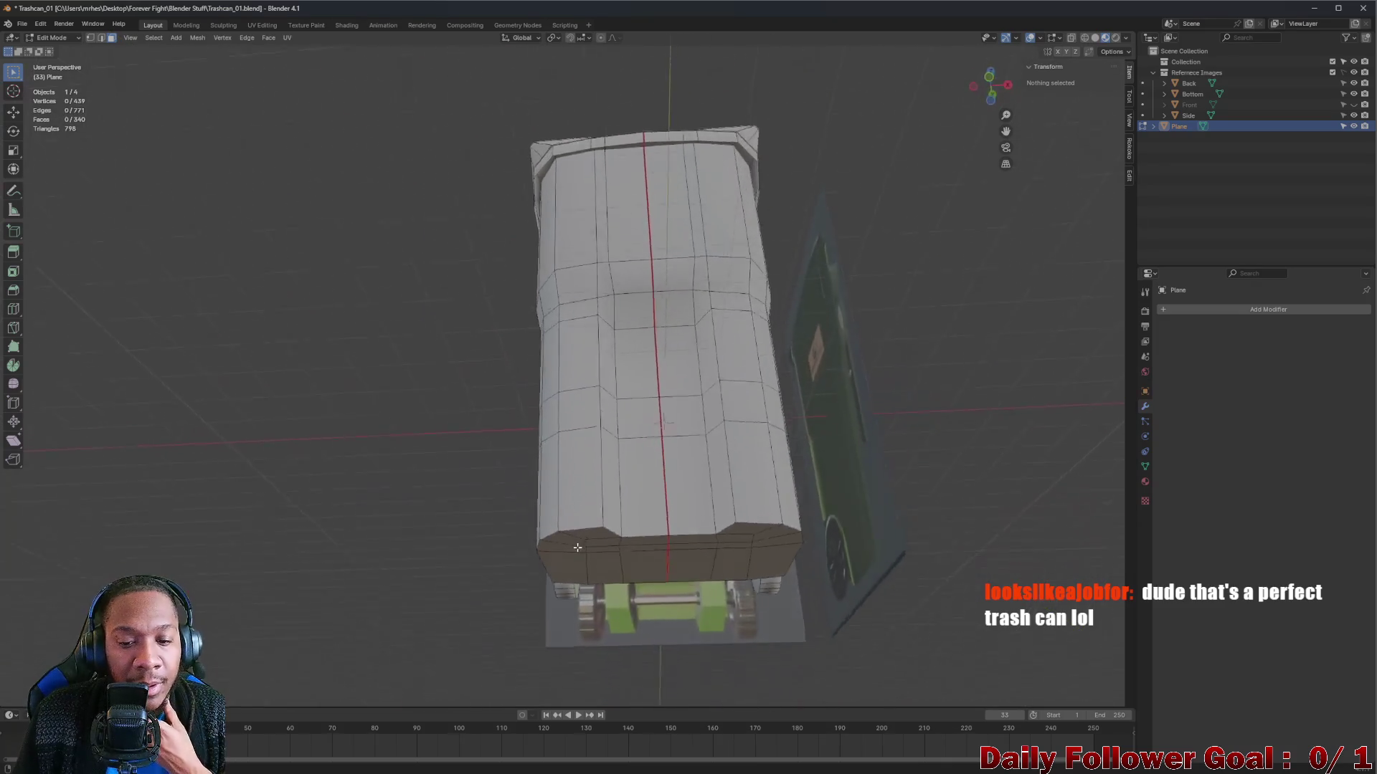
Orbit to a near-front view and switch the trash can back to Object Mode.
drag(669, 535, 300, 396)
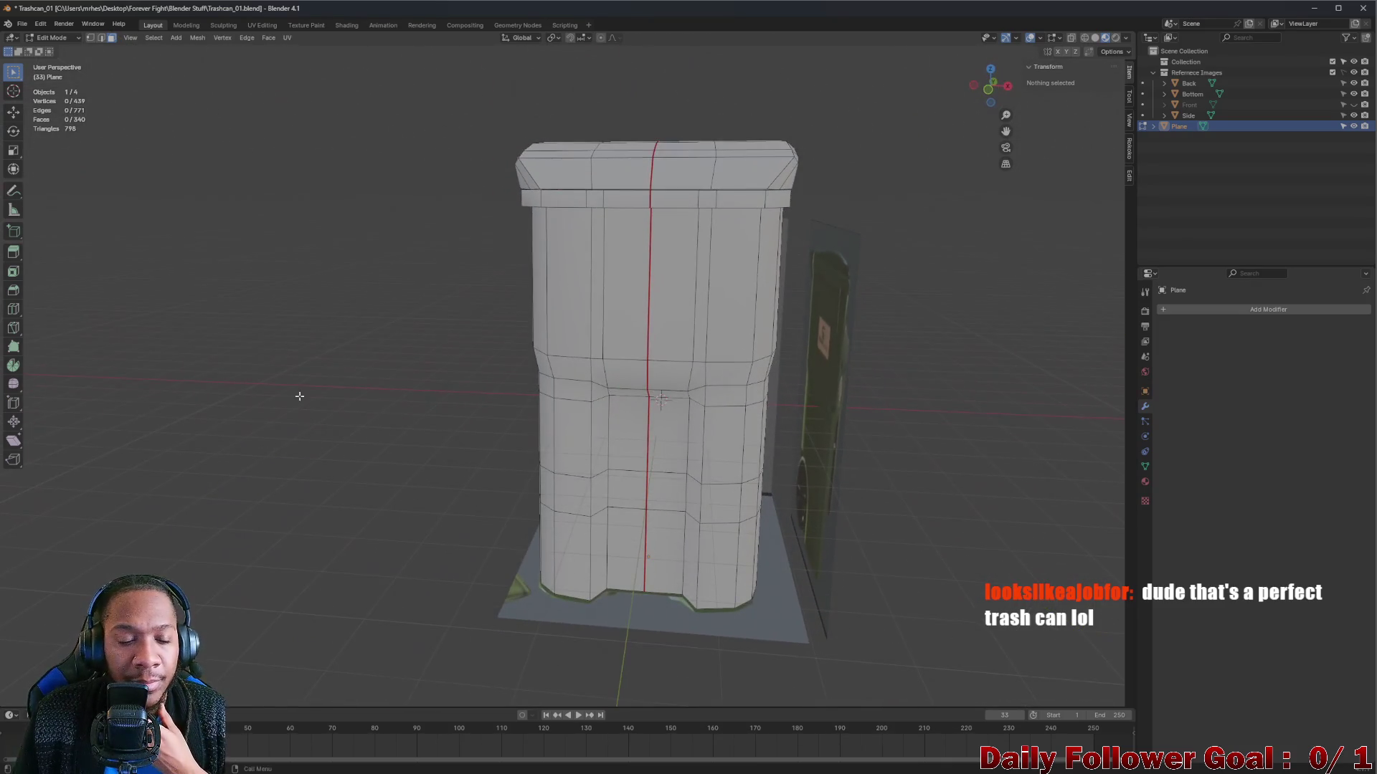
click(52, 37)
click(54, 55)
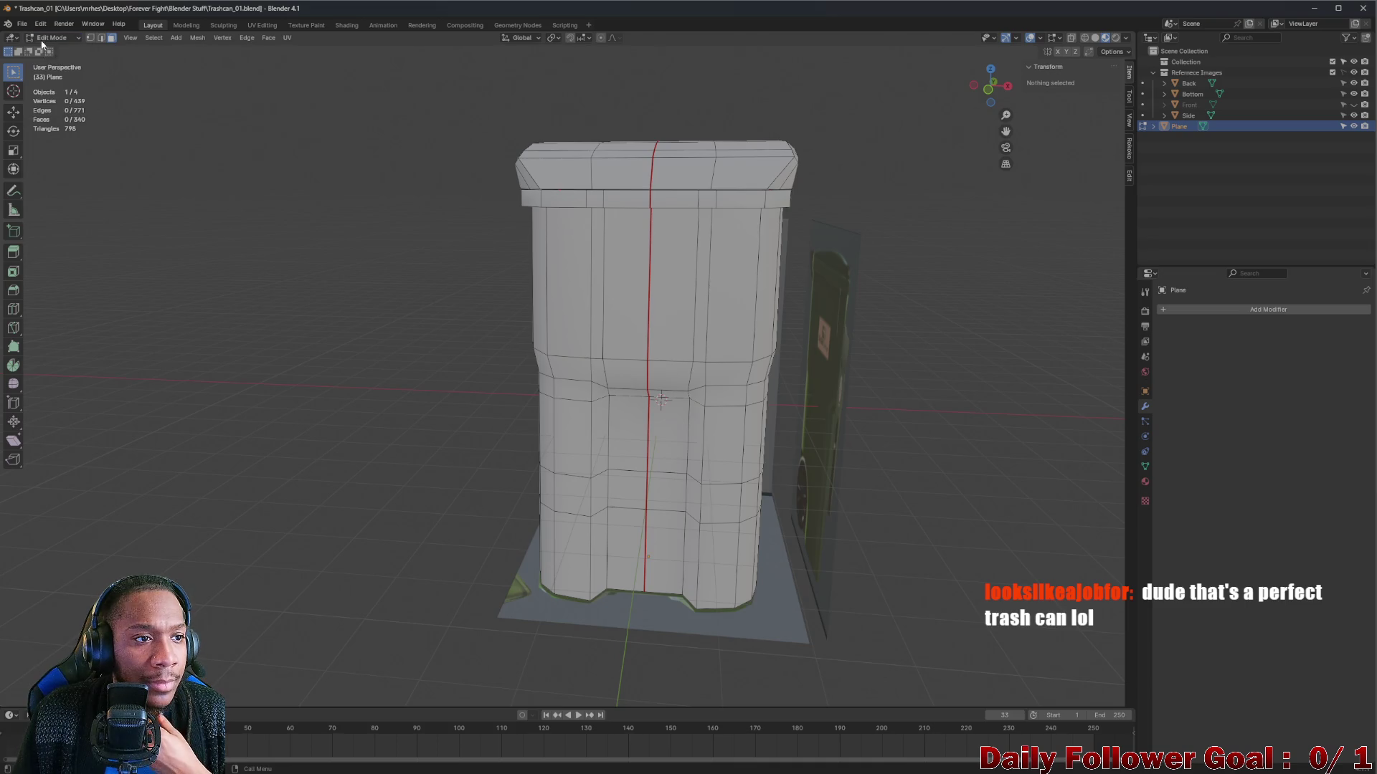
click(51, 38)
click(54, 50)
Orbit around the trash can to inspect its top, sides and green reference side.
mouse_move(415, 265)
mouse_down()
mouse_move(412, 246)
mouse_move(446, 249)
mouse_move(569, 289)
mouse_move(359, 261)
mouse_move(322, 277)
mouse_move(215, 270)
mouse_move(73, 302)
mouse_move(342, 358)
mouse_up()
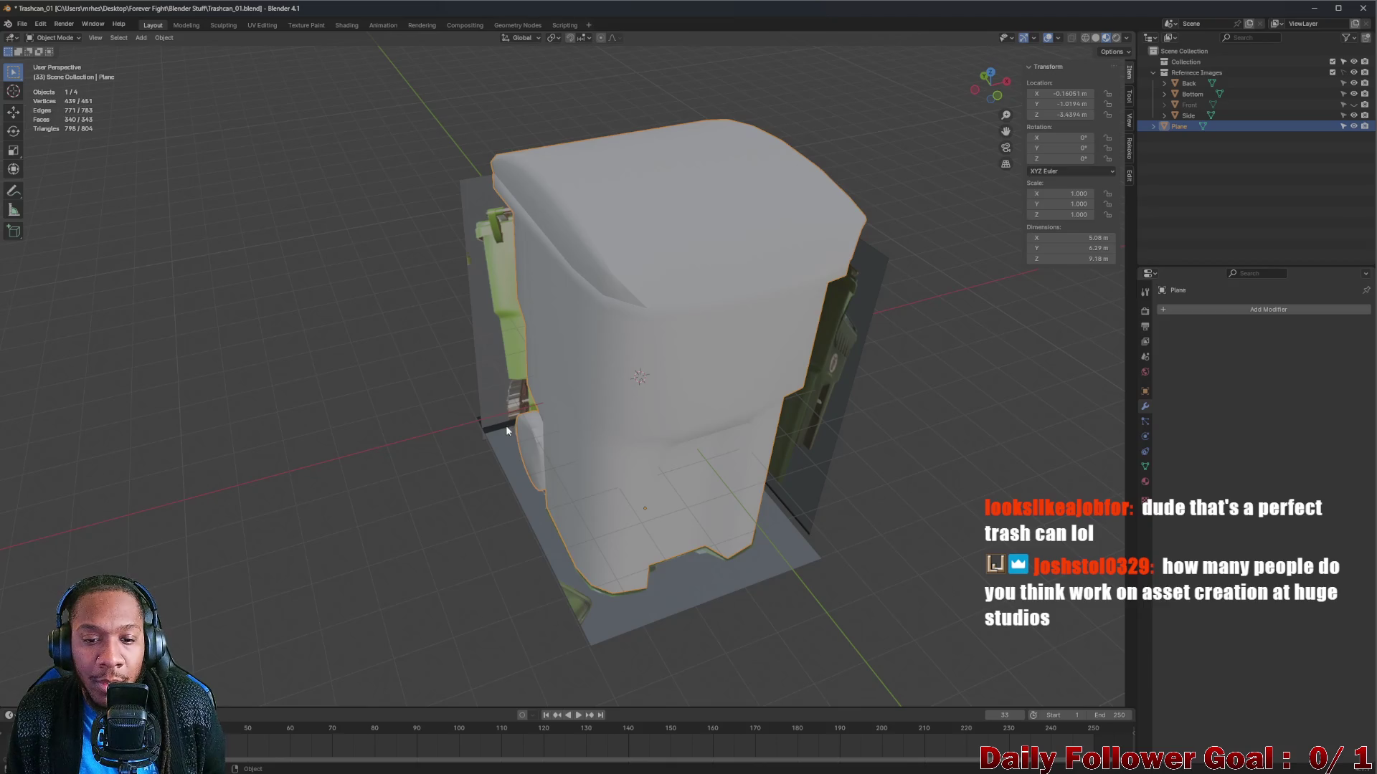
mouse_move(506, 430)
mouse_down()
mouse_move(470, 390)
mouse_move(531, 395)
mouse_move(541, 416)
mouse_move(858, 384)
mouse_move(646, 461)
mouse_move(603, 392)
mouse_up()
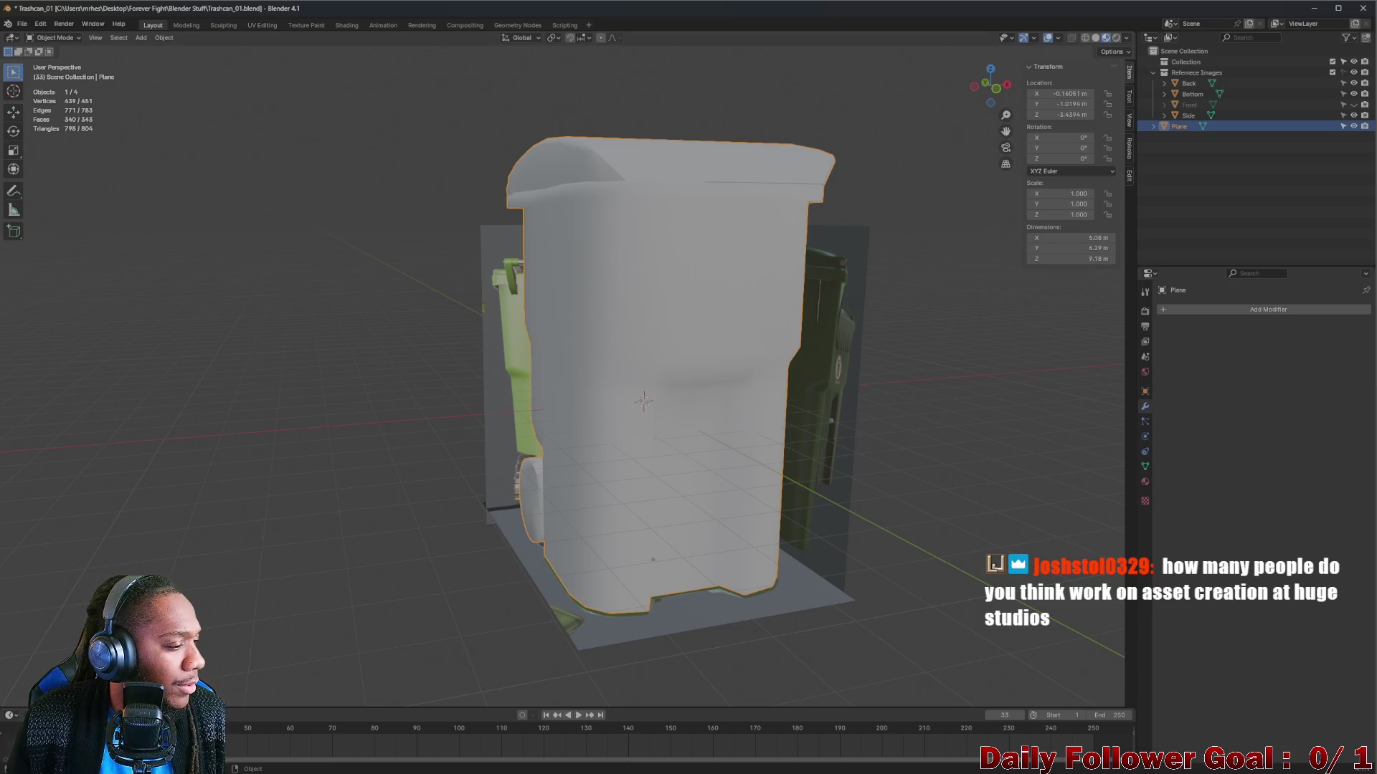
mouse_move(569, 491)
mouse_down()
mouse_move(631, 380)
mouse_move(553, 308)
mouse_move(750, 413)
mouse_move(629, 476)
mouse_move(563, 458)
mouse_move(547, 432)
mouse_move(529, 448)
mouse_up()
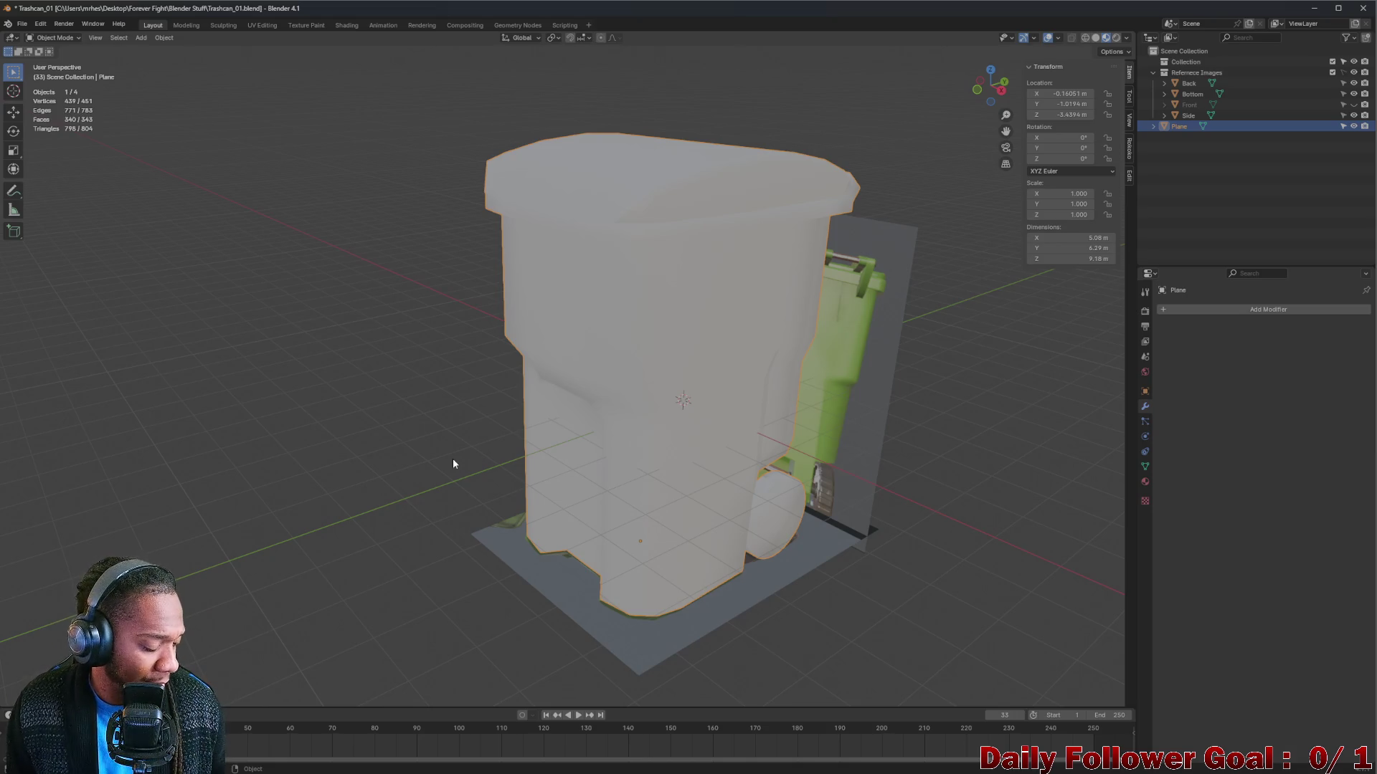
drag(498, 407, 618, 409)
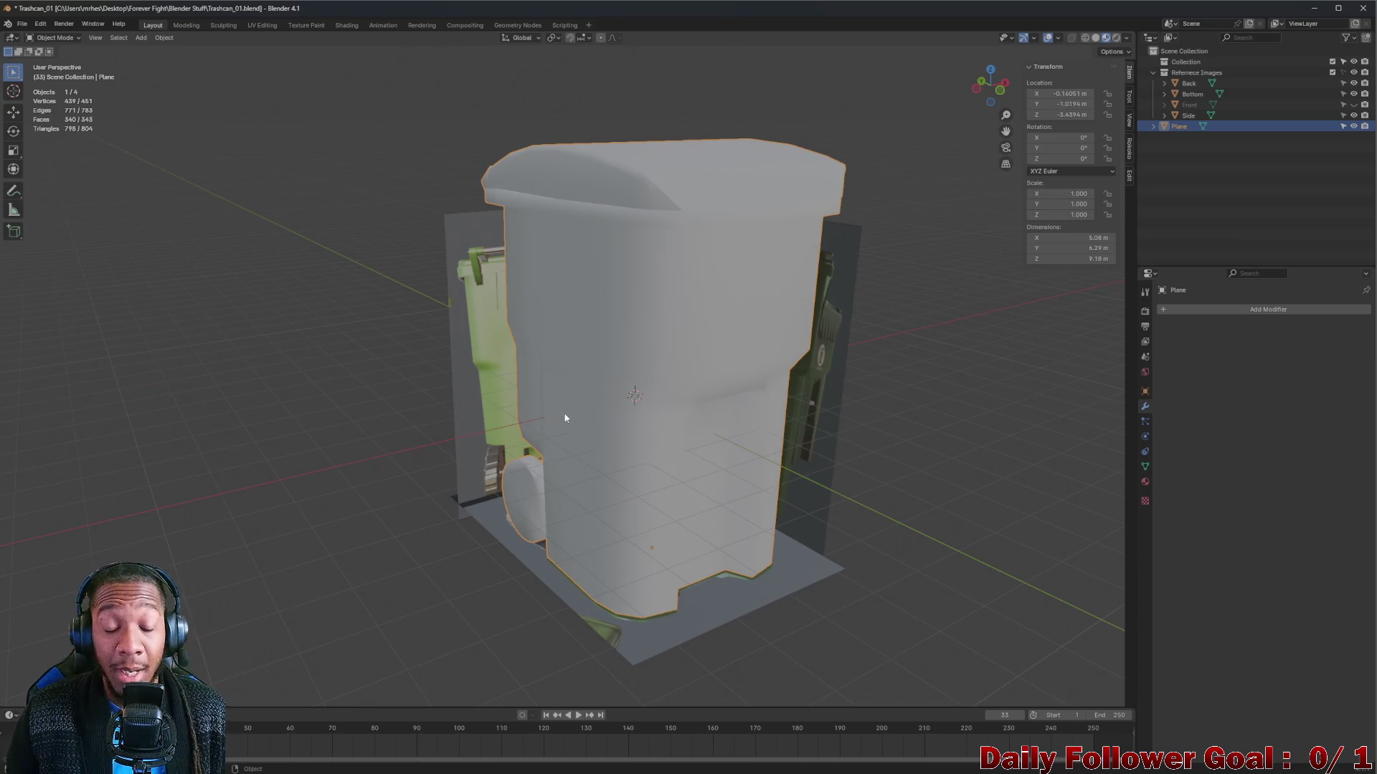
drag(561, 407, 605, 402)
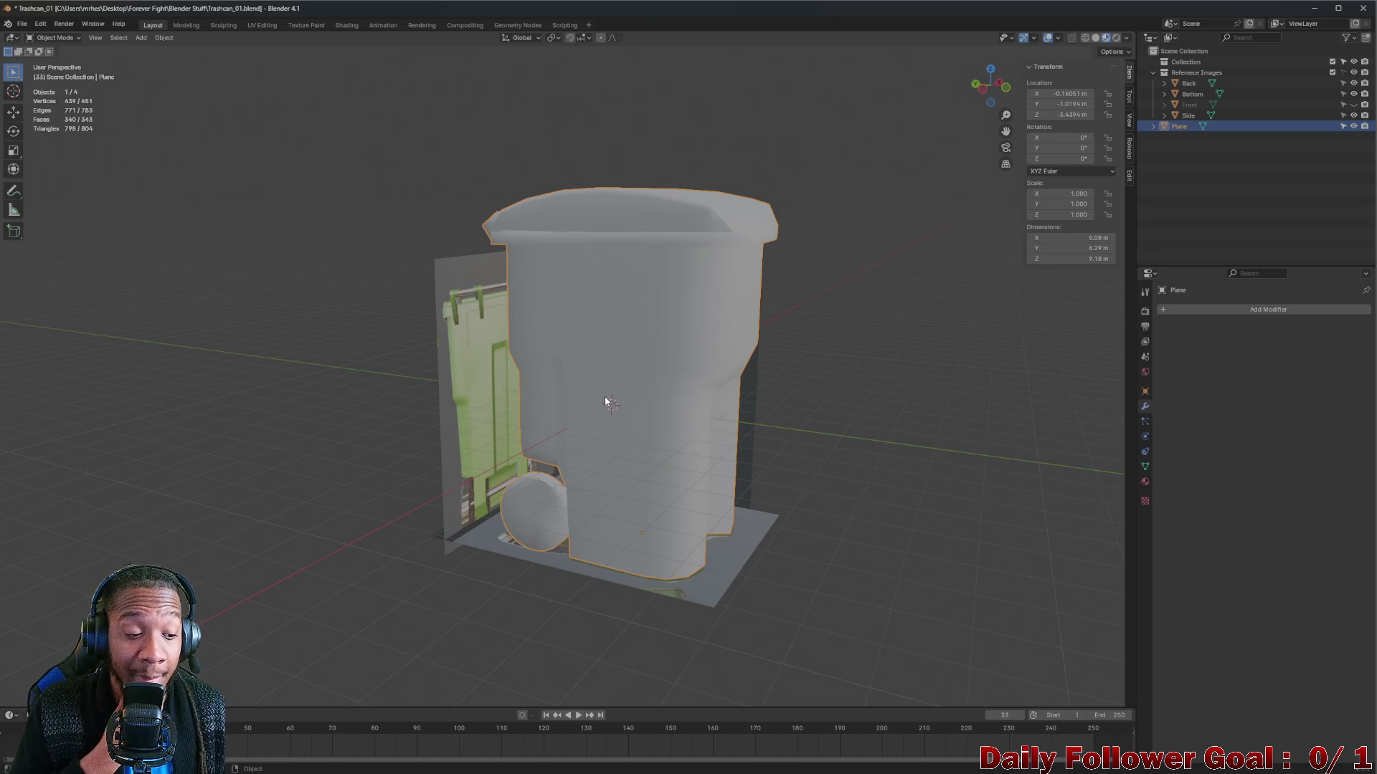
mouse_move(612, 398)
mouse_down()
mouse_move(646, 394)
mouse_move(648, 426)
mouse_move(725, 384)
mouse_move(492, 379)
mouse_move(645, 454)
mouse_up()
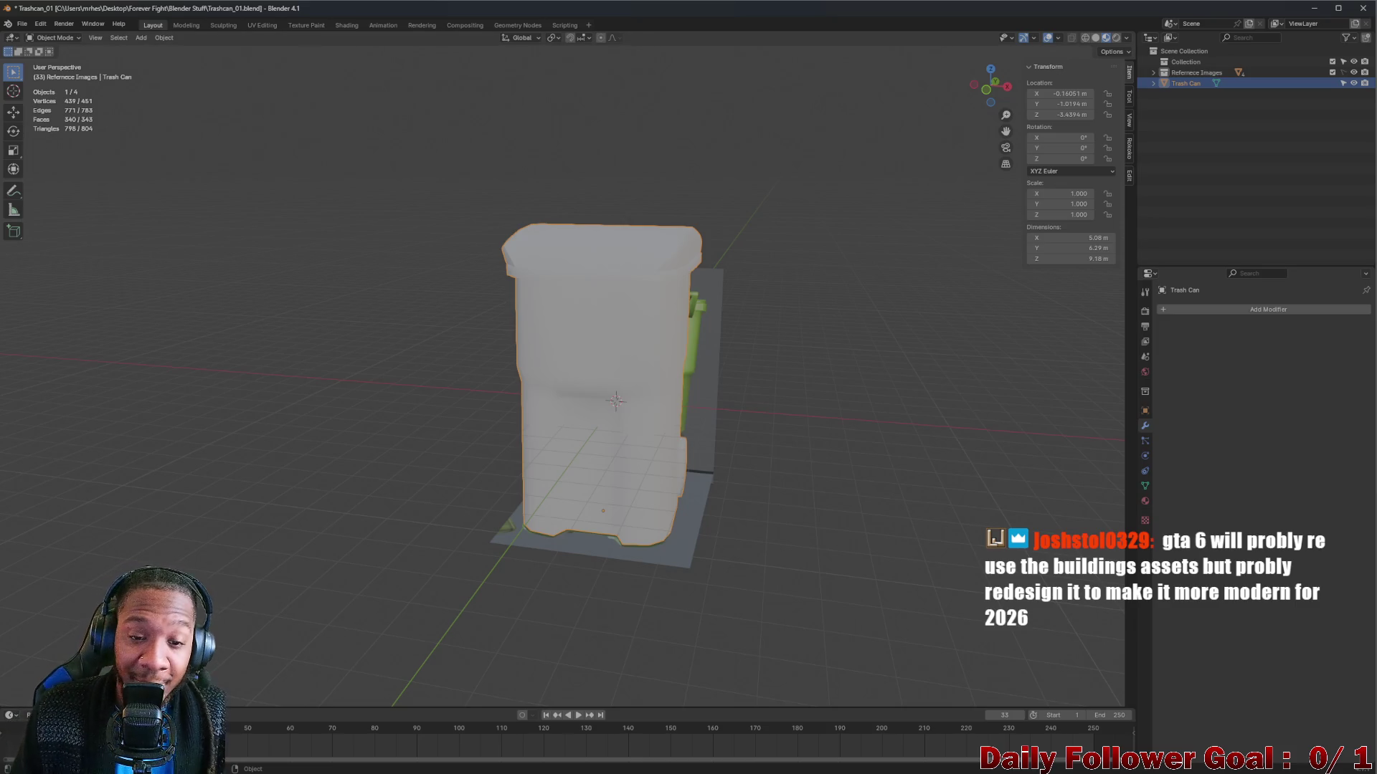
Rename the Plane object to 'Trash Can' and bring up the File menu.
right_click(707, 334)
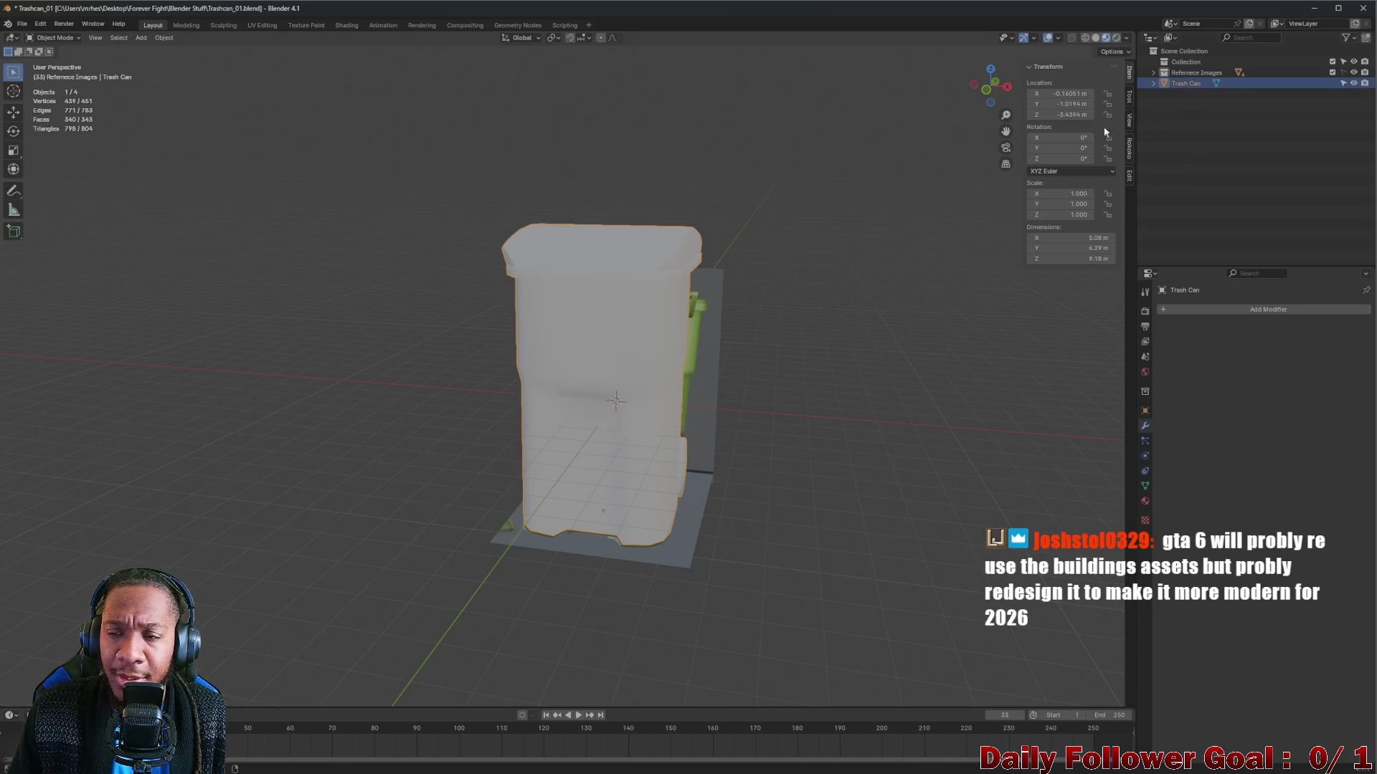
click(23, 24)
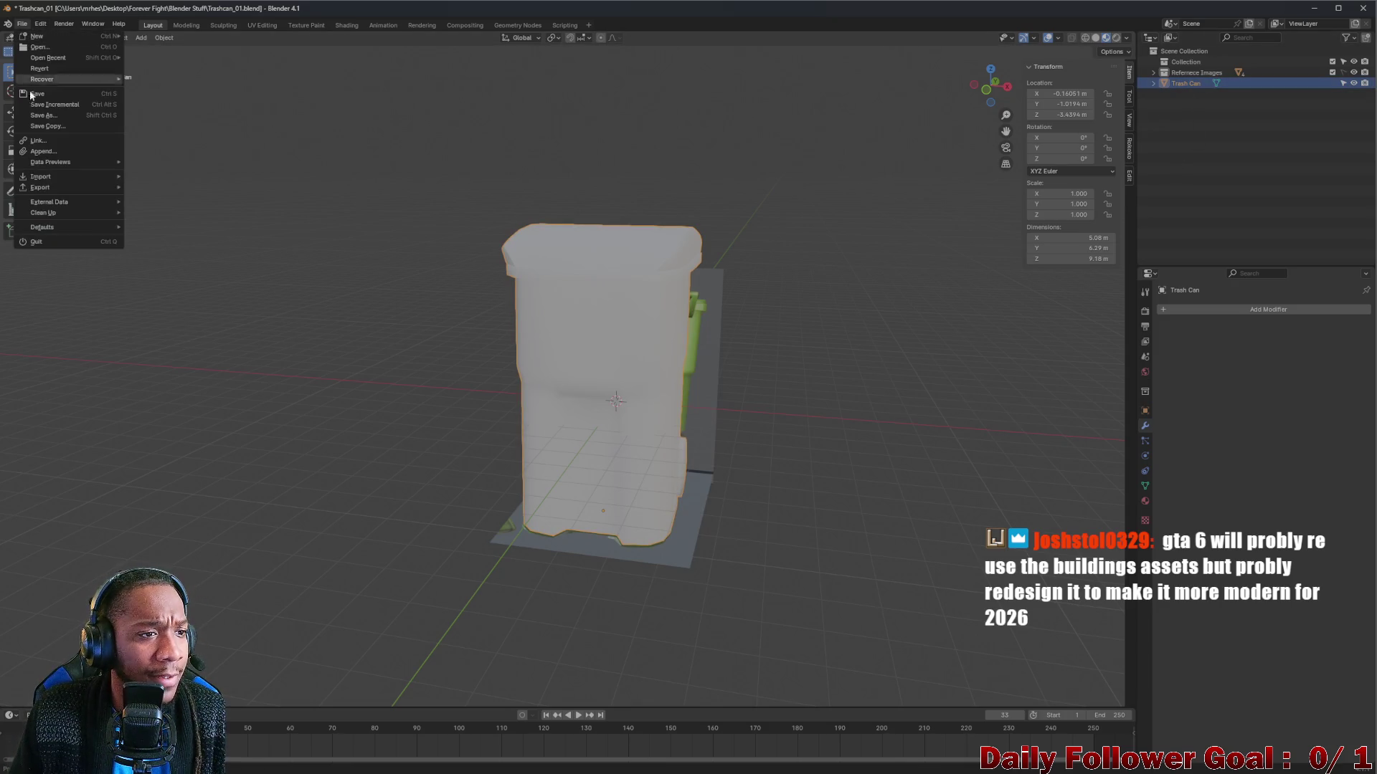
Export the selected trash can as Trashcan_01.fbx to Forever Fight\Exports\Environments, Bake Animation off.
mouse_move(63, 188)
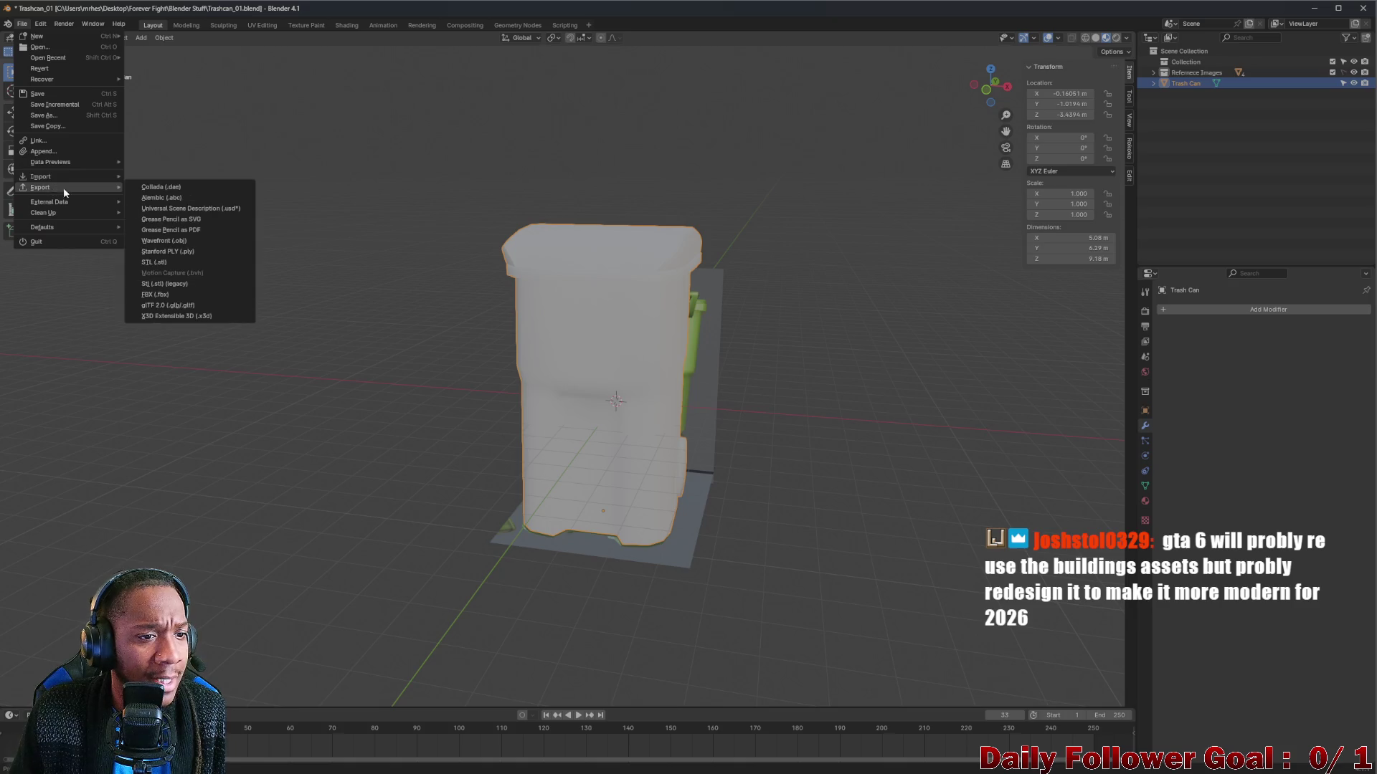
click(166, 292)
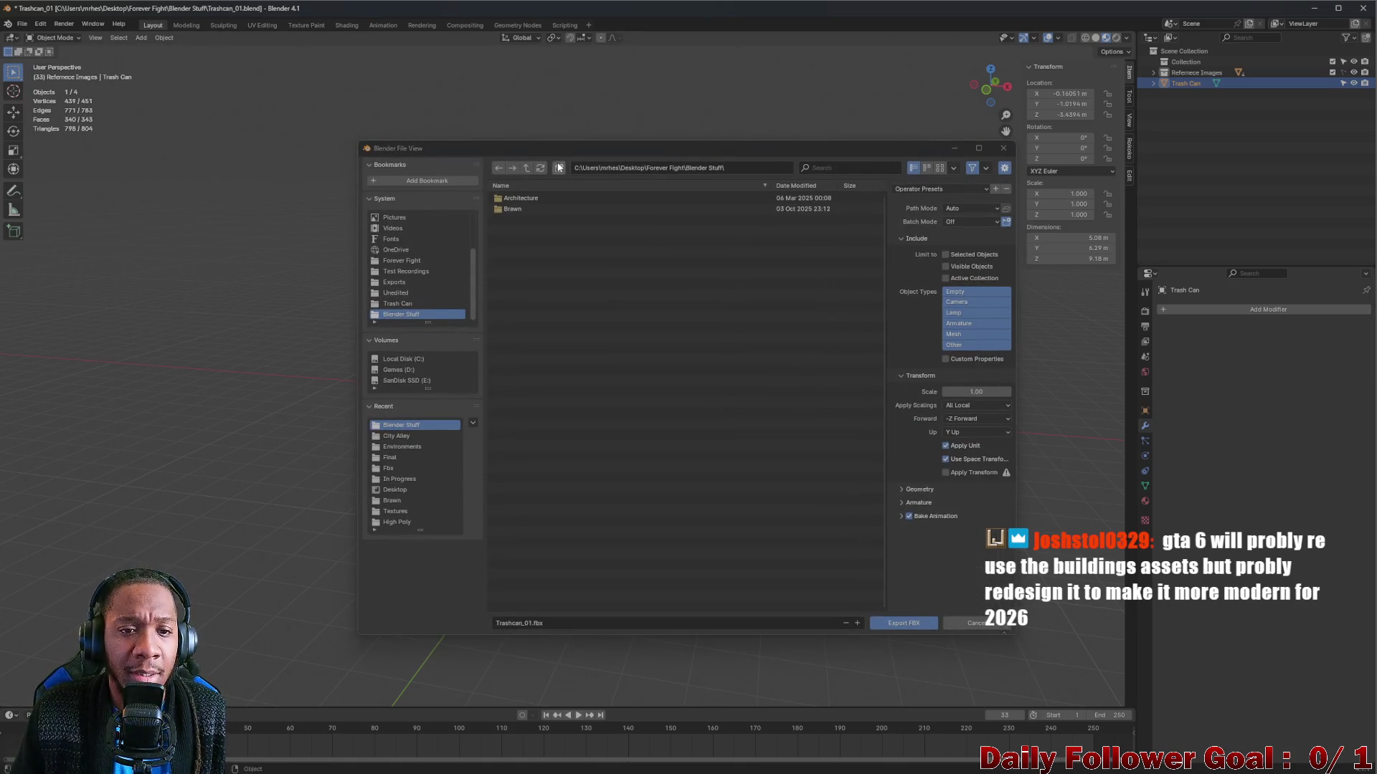
click(405, 262)
double_click(518, 220)
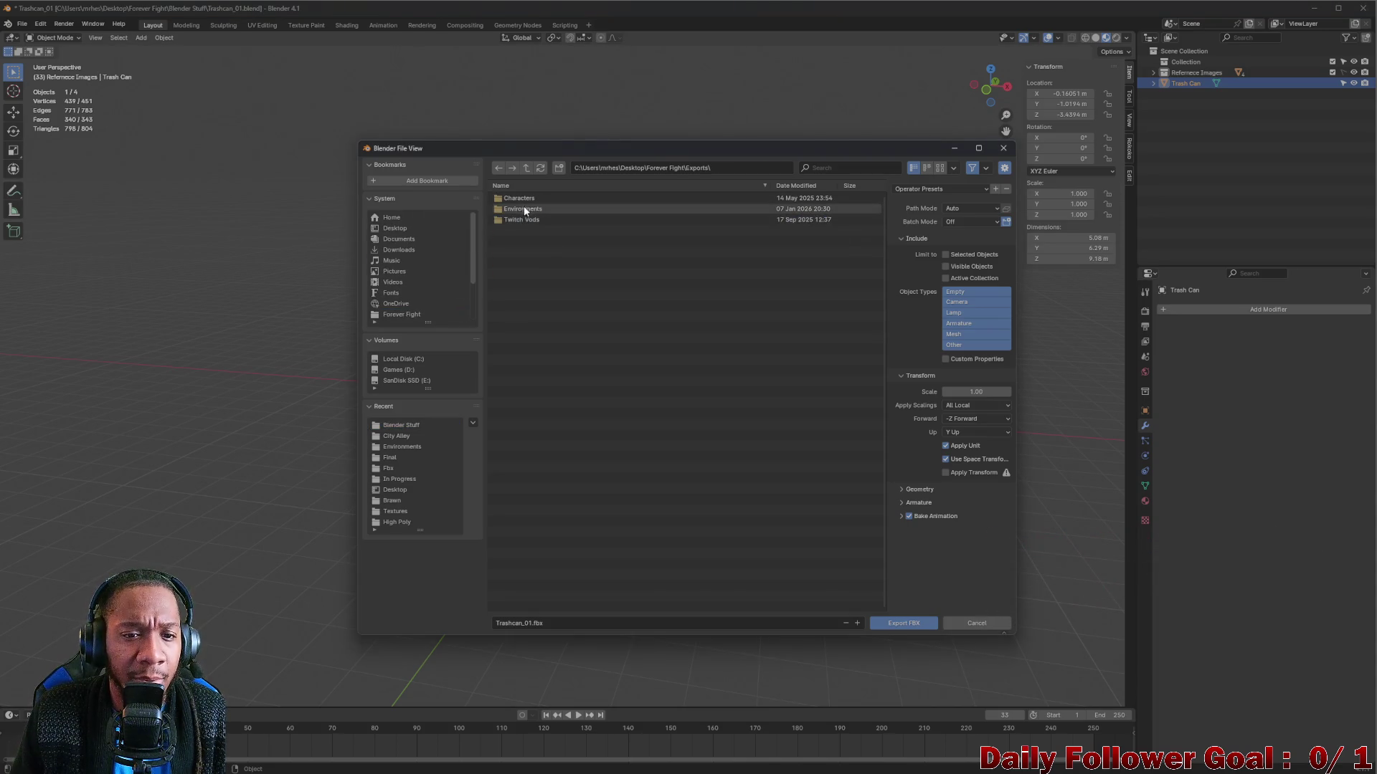
double_click(526, 210)
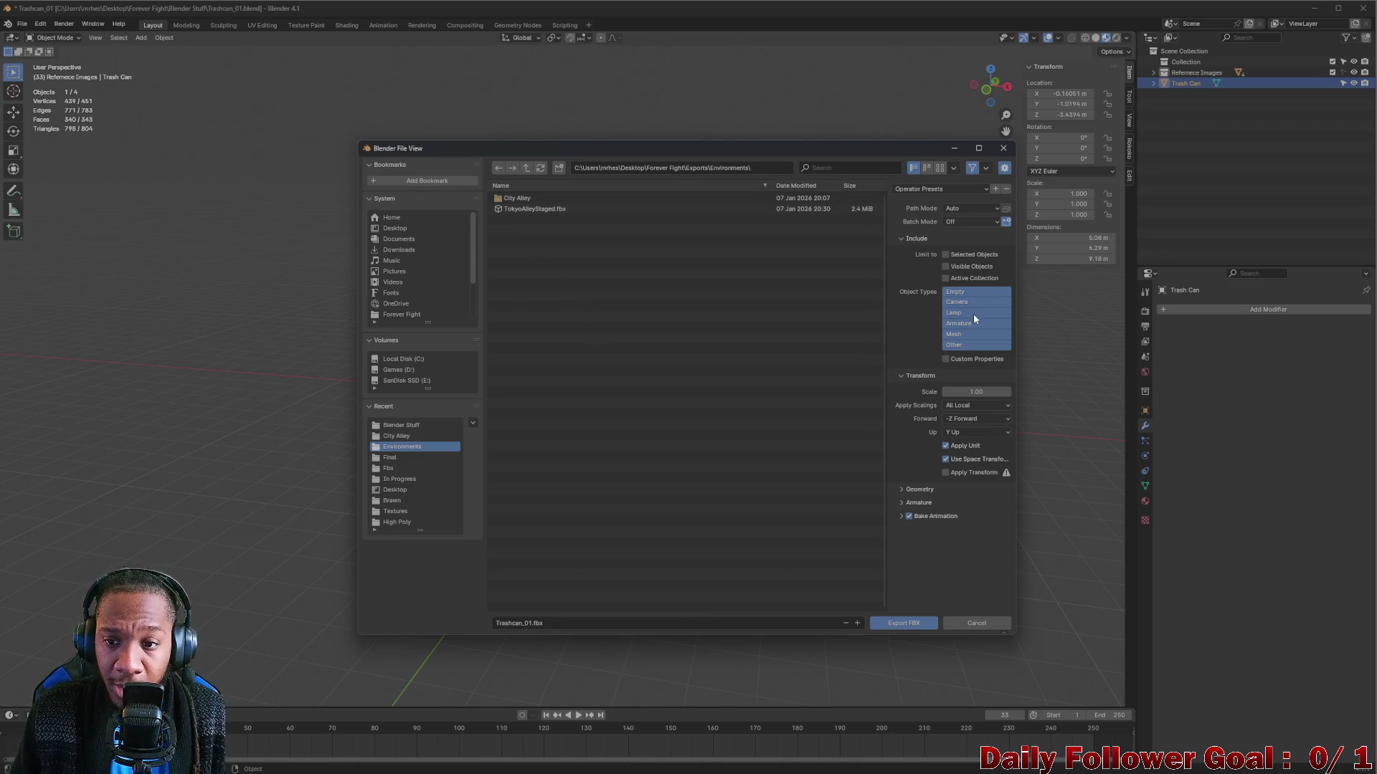
click(945, 254)
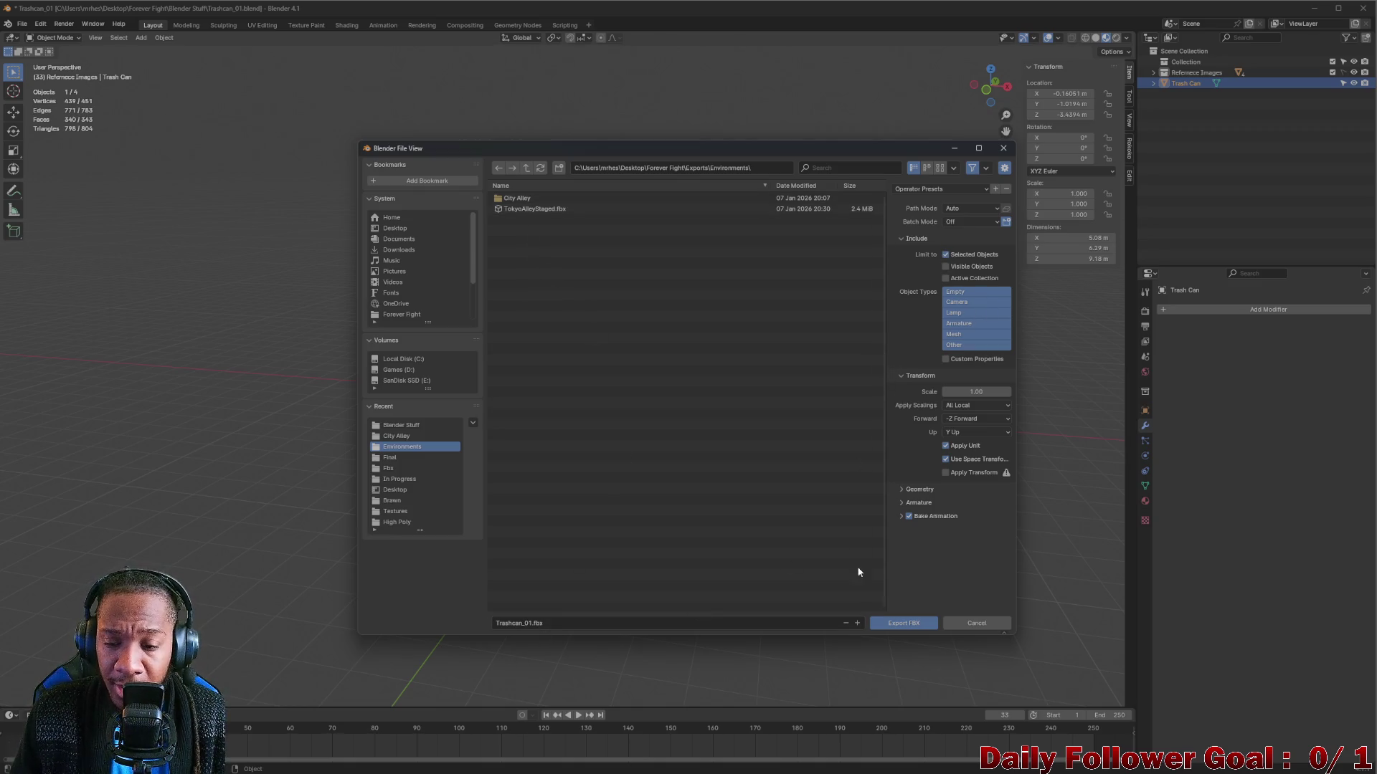
click(911, 516)
click(905, 626)
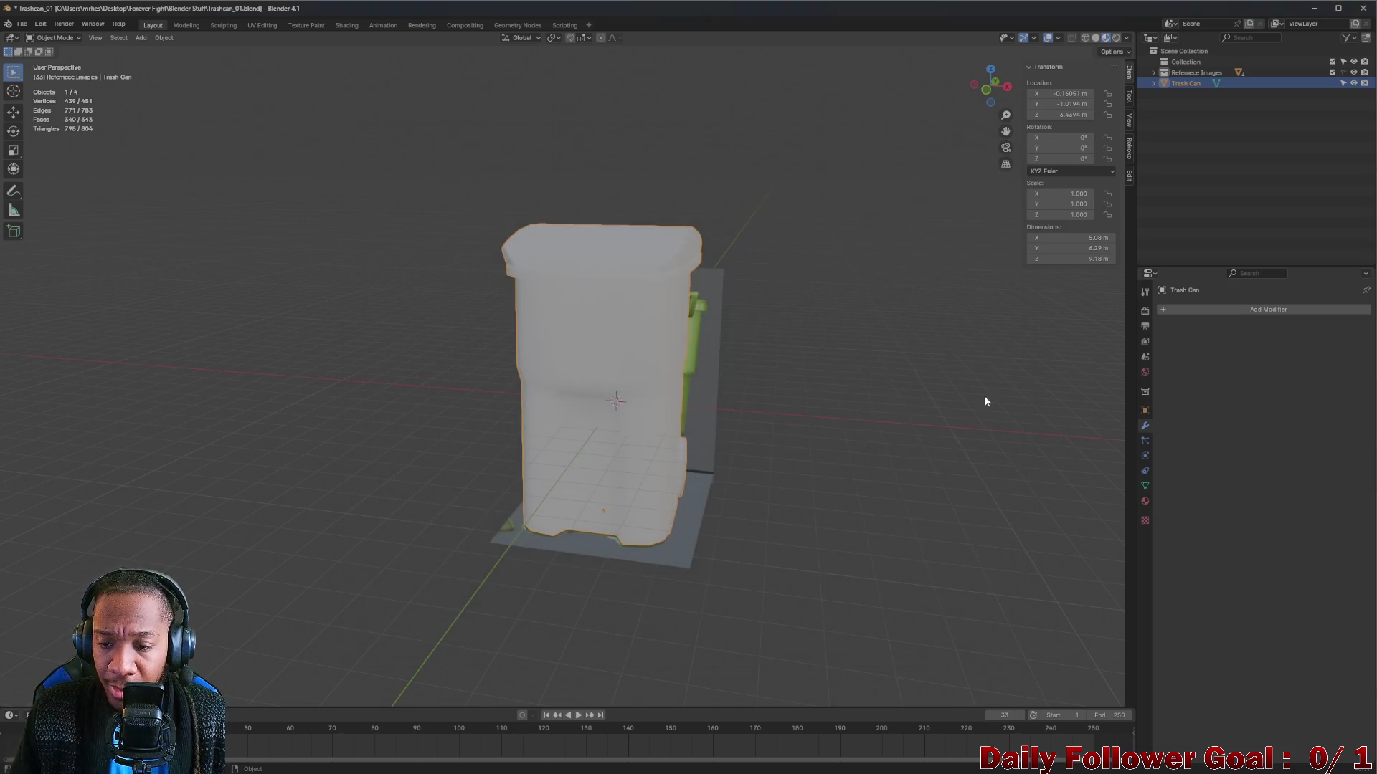
Switch to Unity, clear the Project search, open Prefabs and drag Trashcan_01 into the CombatScene.
click(1317, 9)
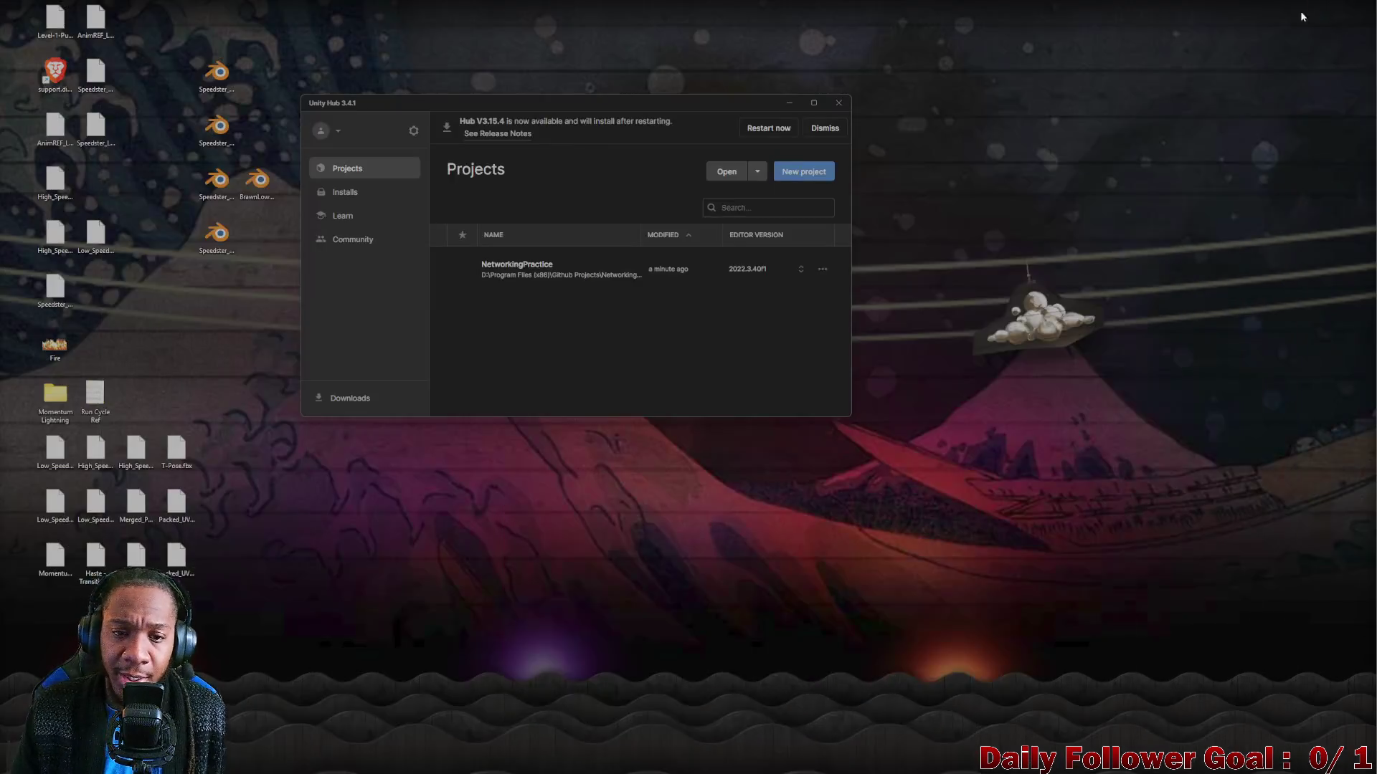
click(878, 769)
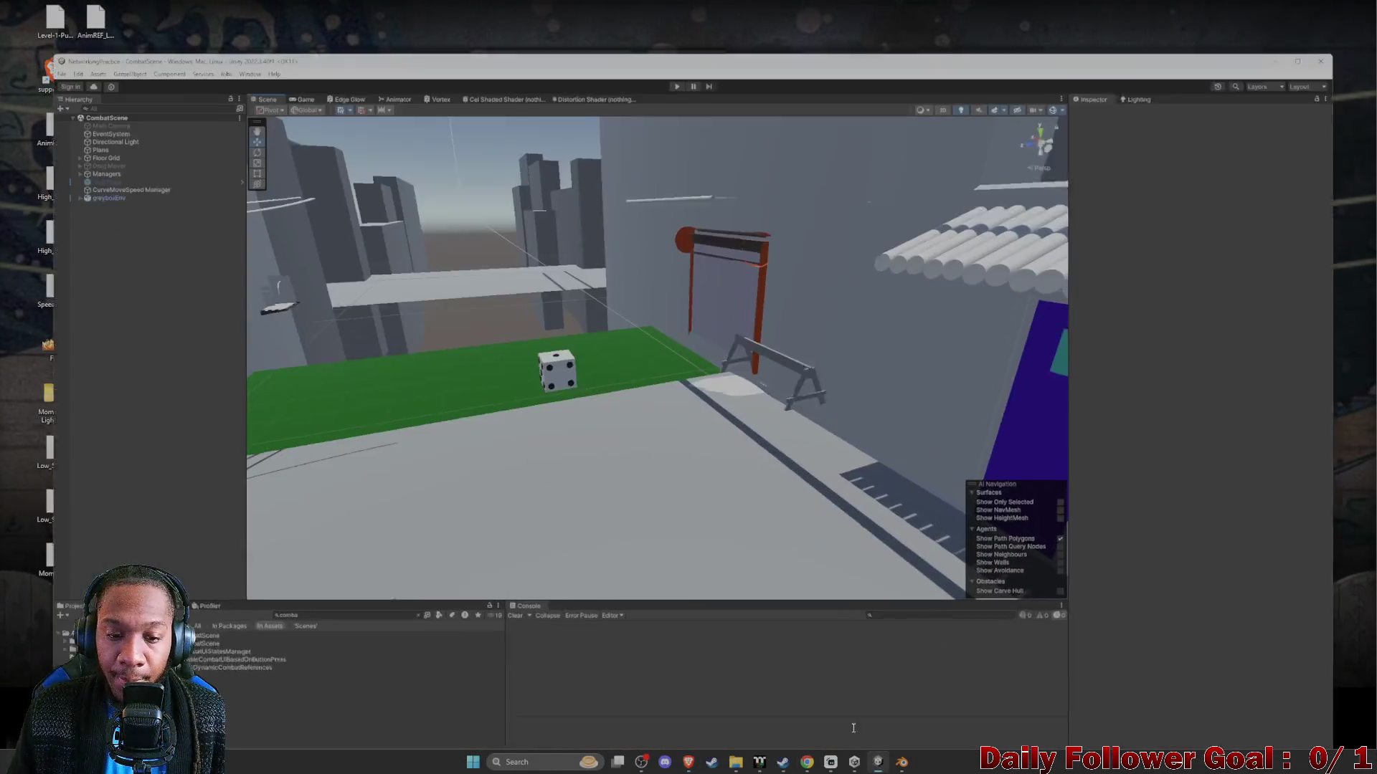
mouse_move(538, 404)
mouse_down()
mouse_move(485, 385)
mouse_move(735, 391)
mouse_move(796, 167)
mouse_move(882, 307)
mouse_move(495, 434)
mouse_up()
click(391, 605)
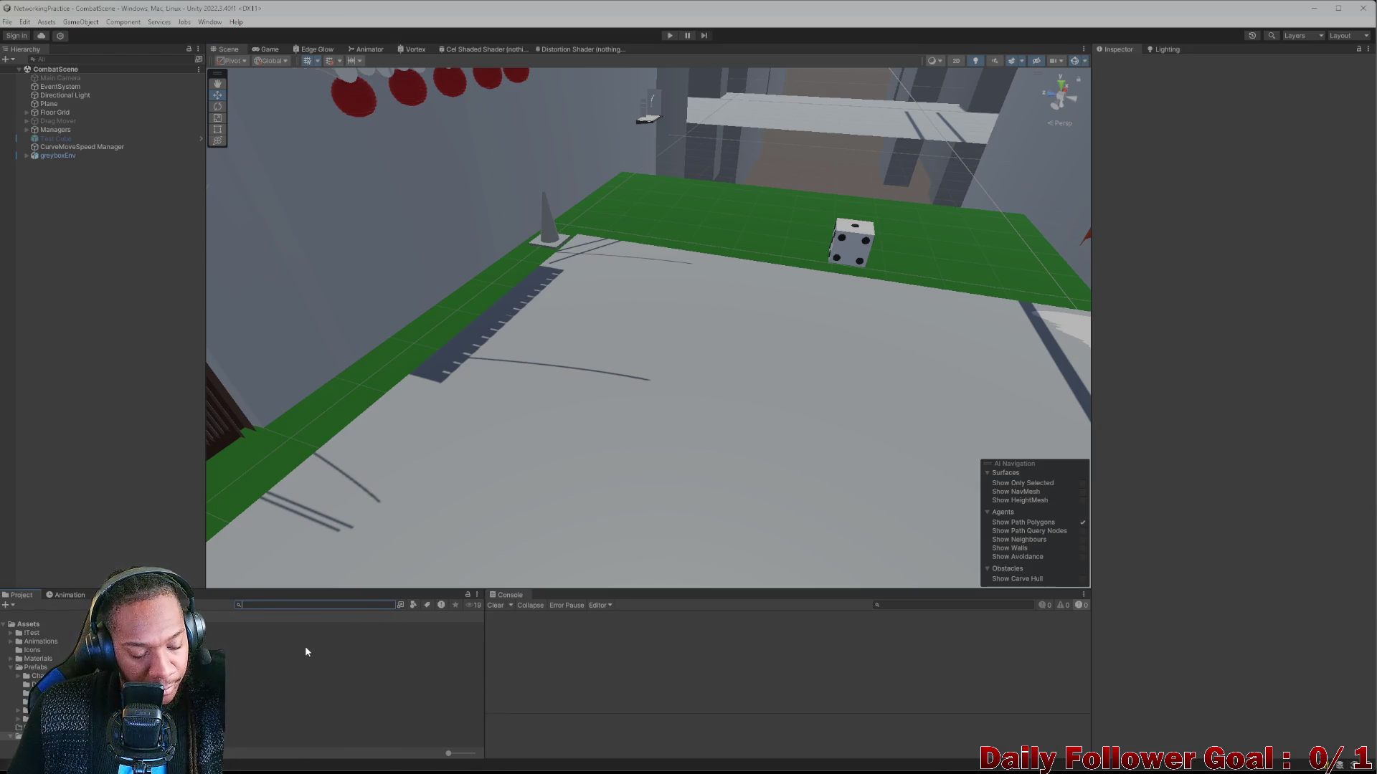
click(32, 668)
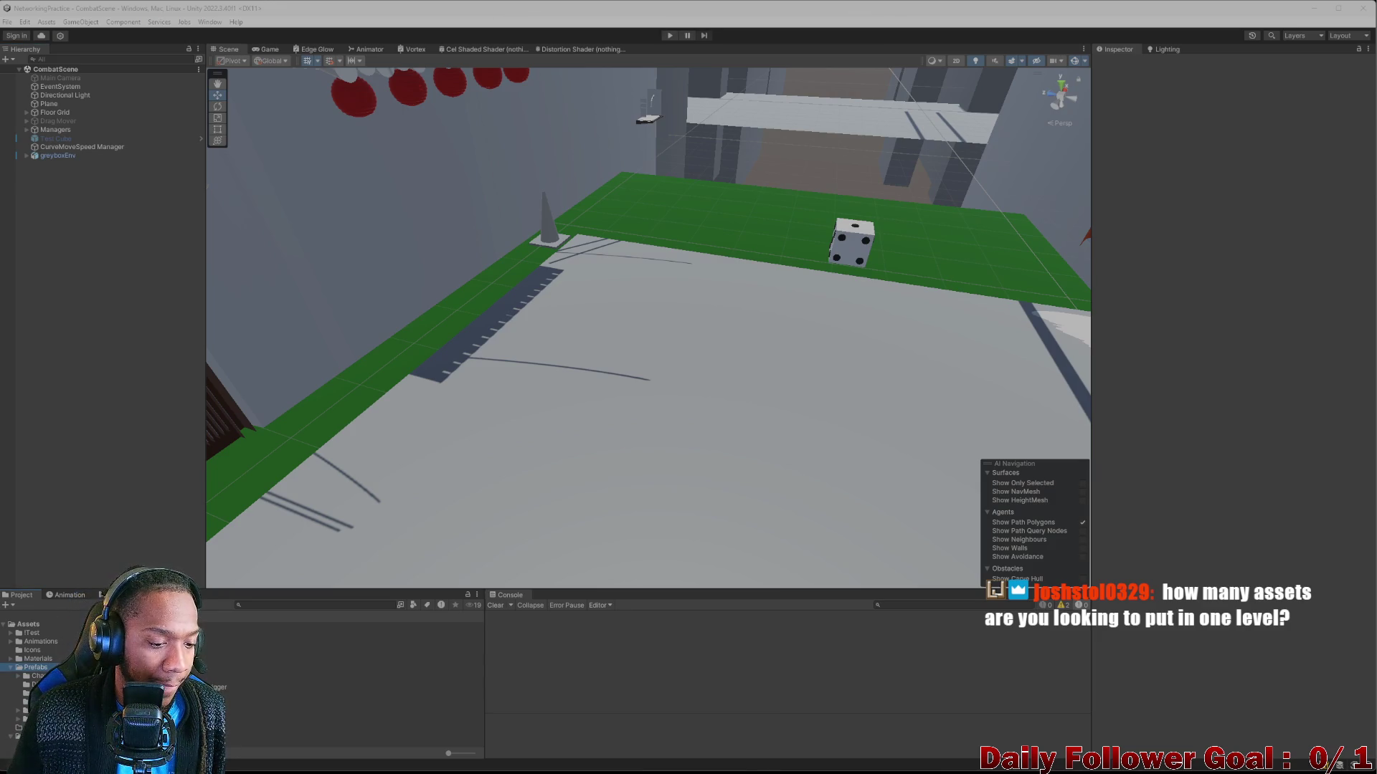
drag(274, 558, 516, 294)
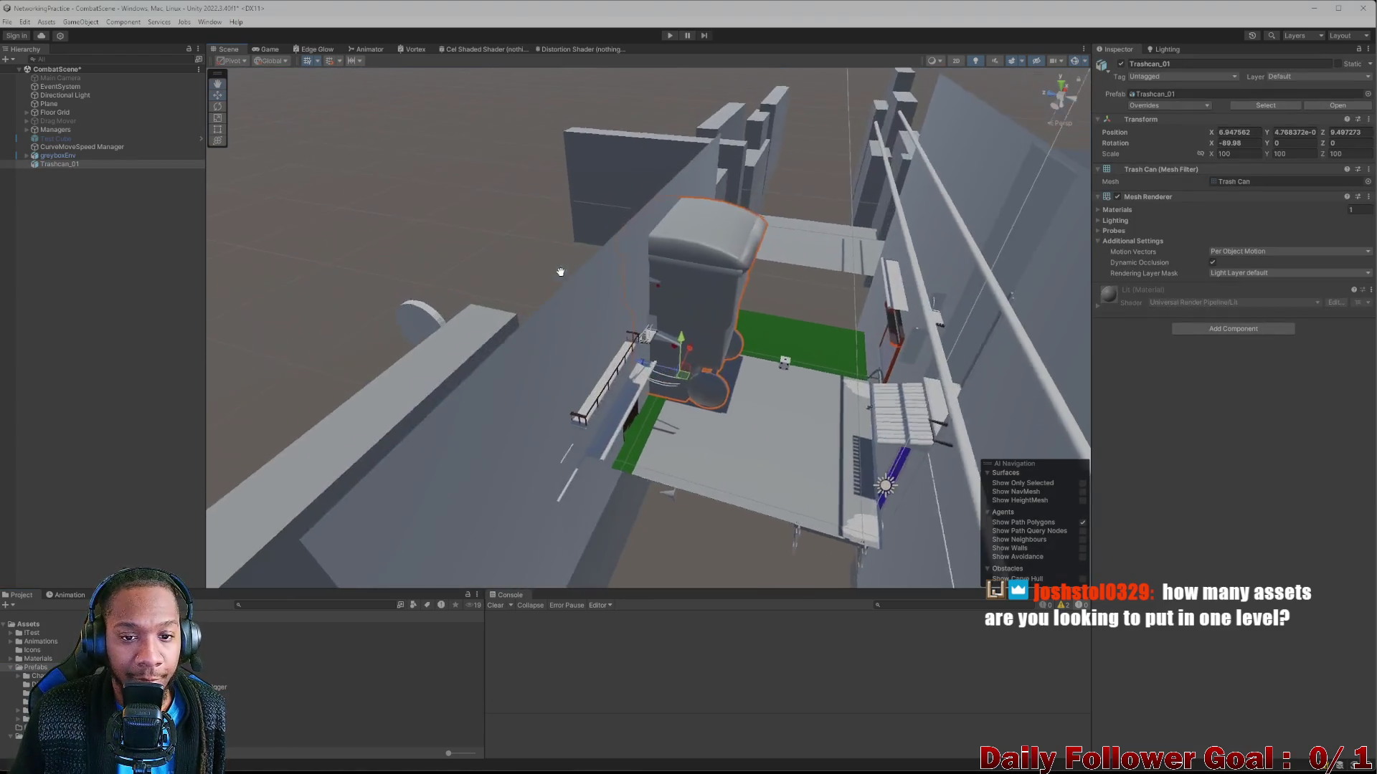
Slide Trashcan_01 along Z to 6.1, frame it, and collapse its Mesh Filter component.
scroll(726, 329, down, 5)
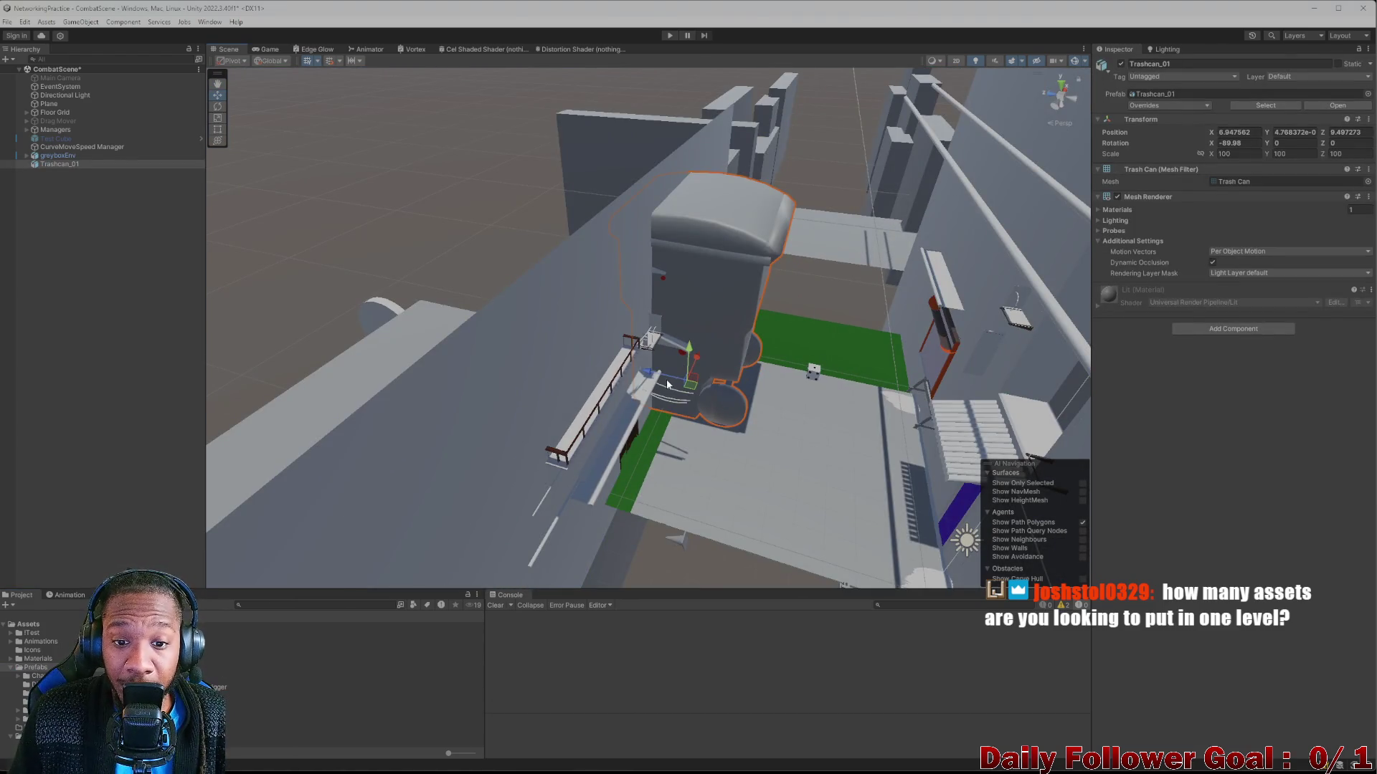
mouse_move(667, 385)
mouse_down()
mouse_move(751, 403)
mouse_move(655, 380)
mouse_up()
key(f)
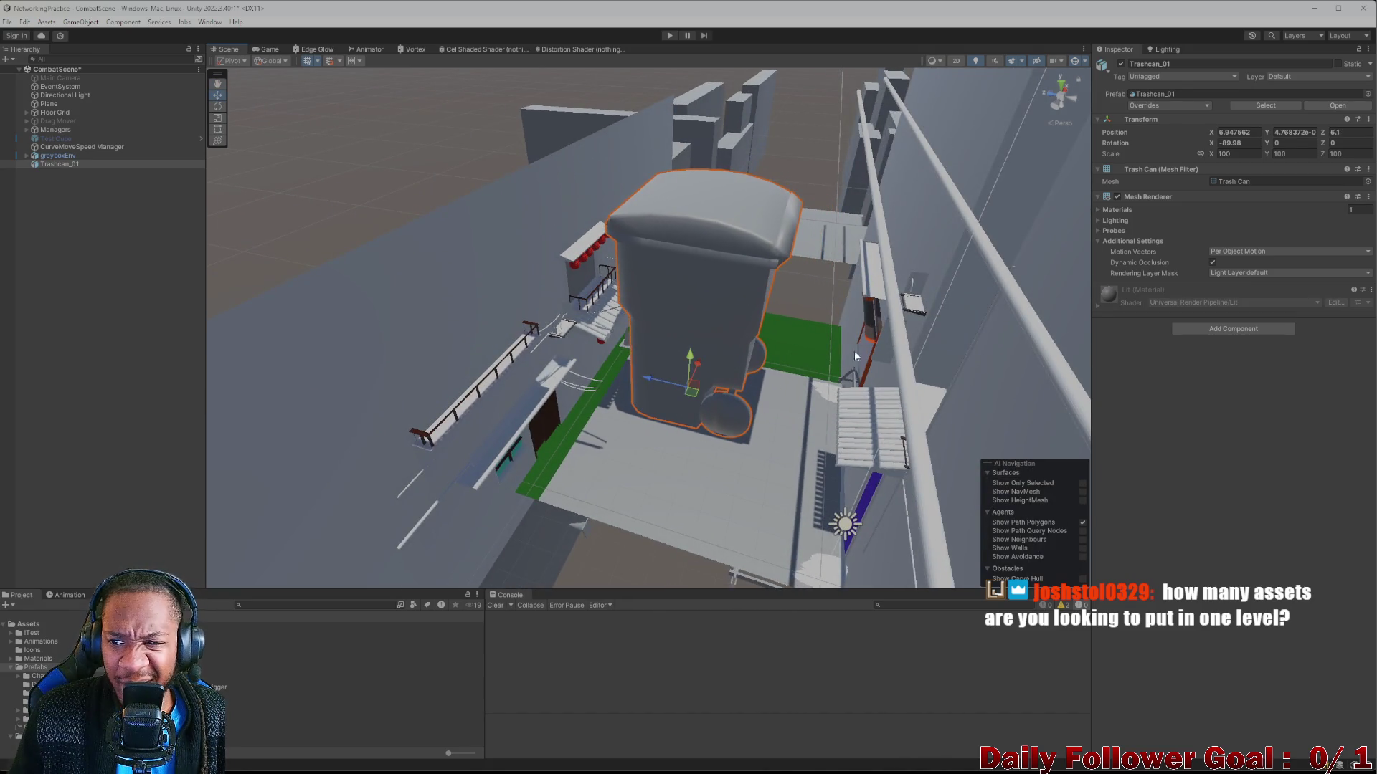
click(1237, 169)
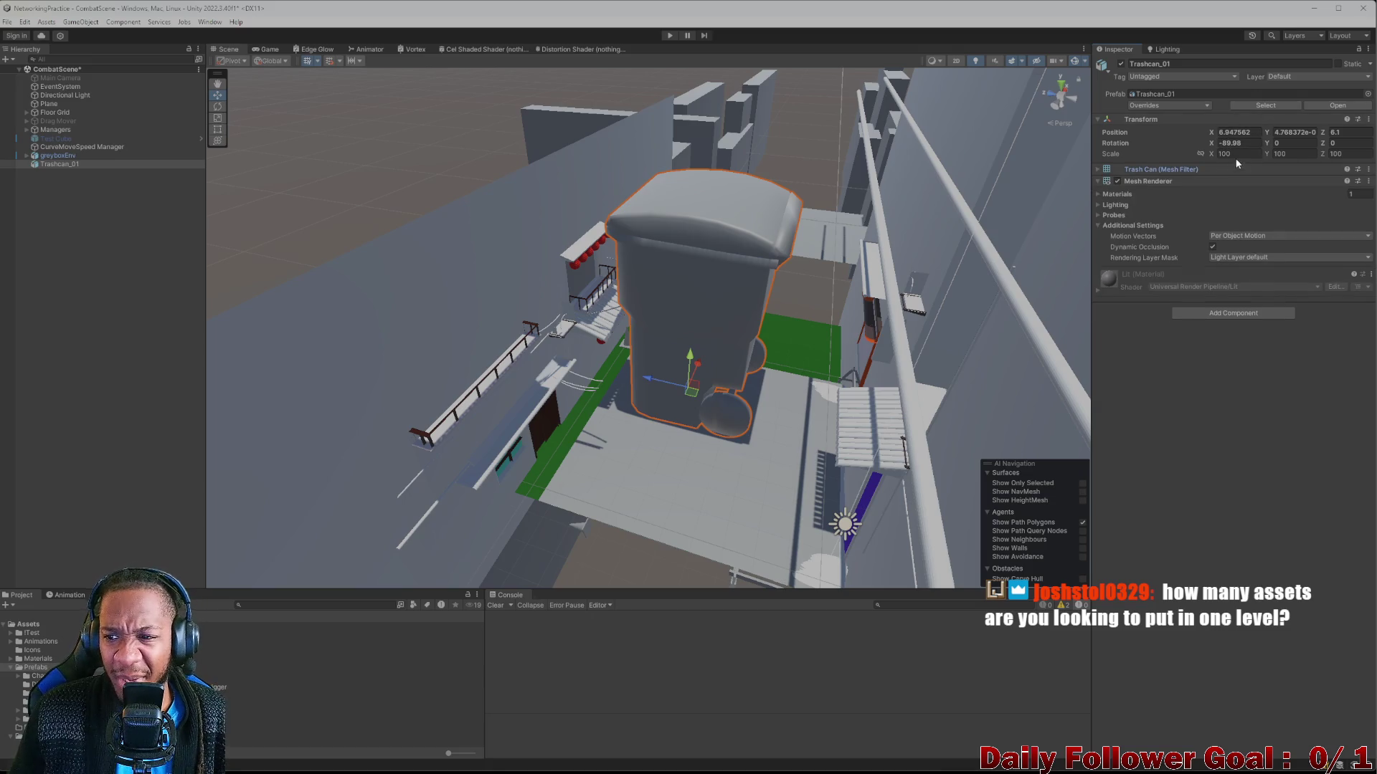
click(1237, 155)
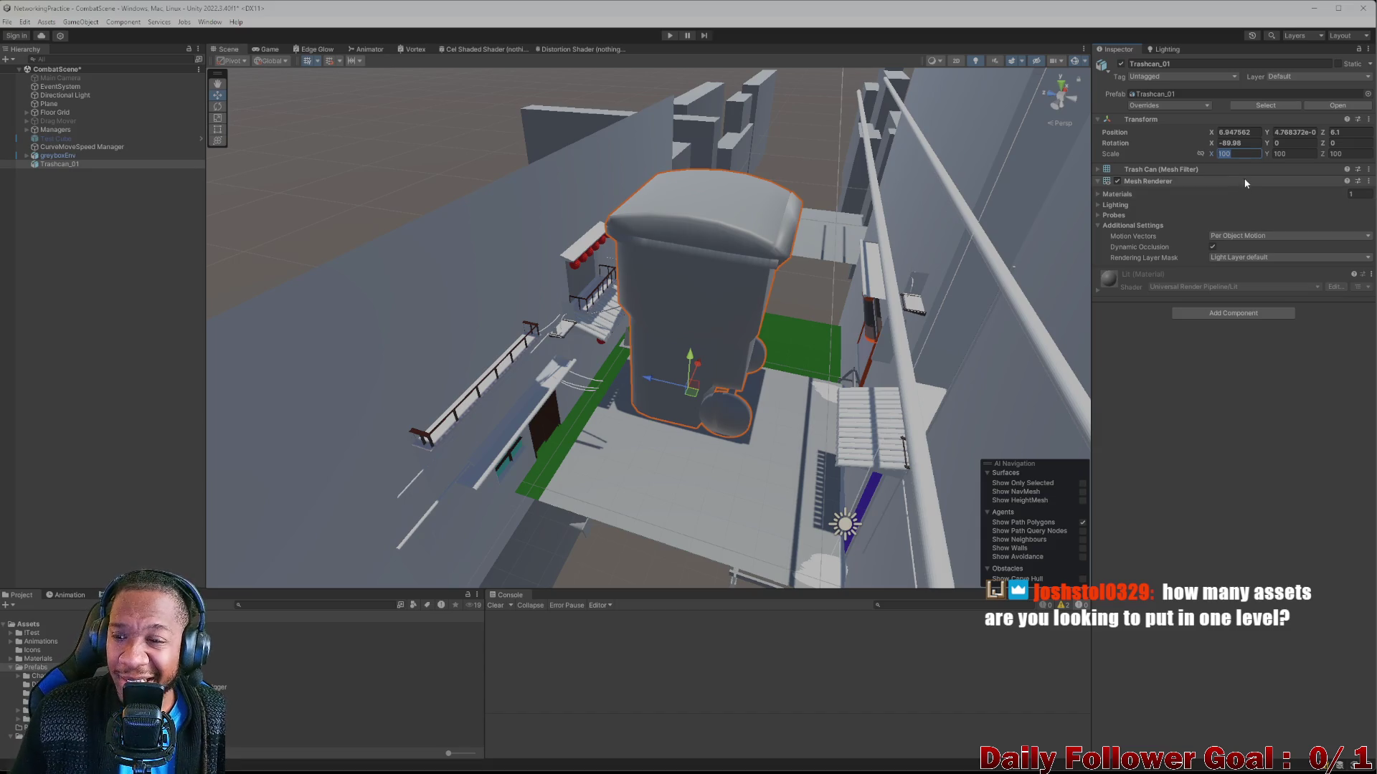
Set Trashcan_01's Scale X, Y and Z to 10 in the Transform.
text(10)
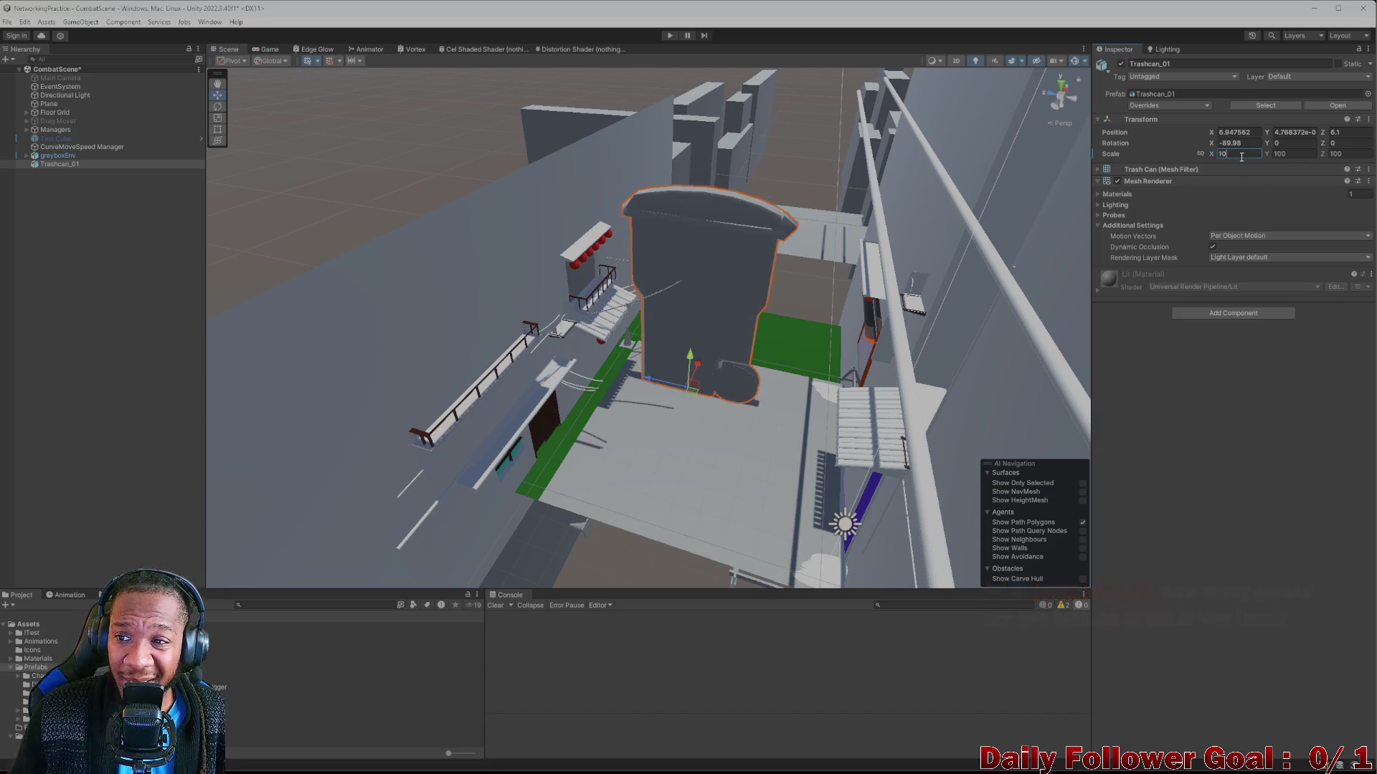
click(1283, 154)
text(10)
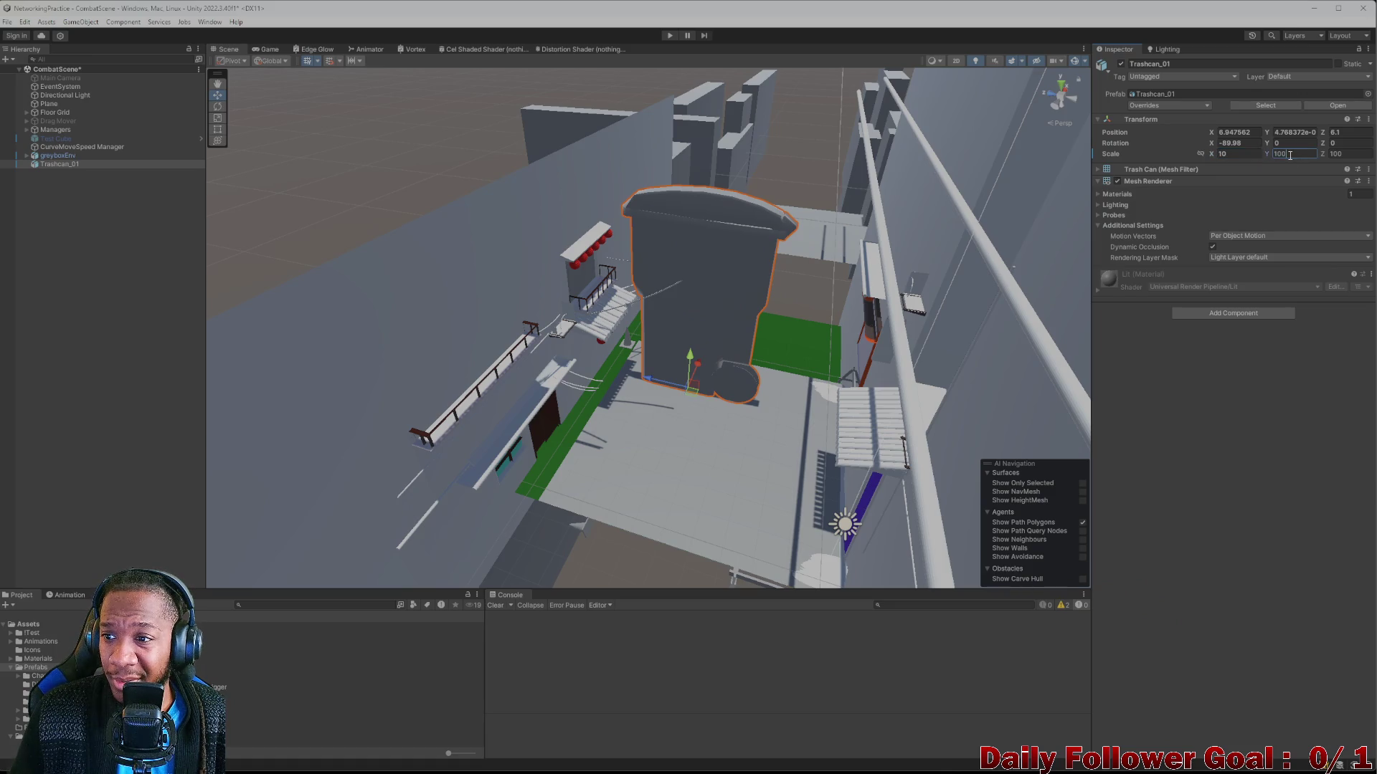
click(1351, 156)
key(BackSpace)
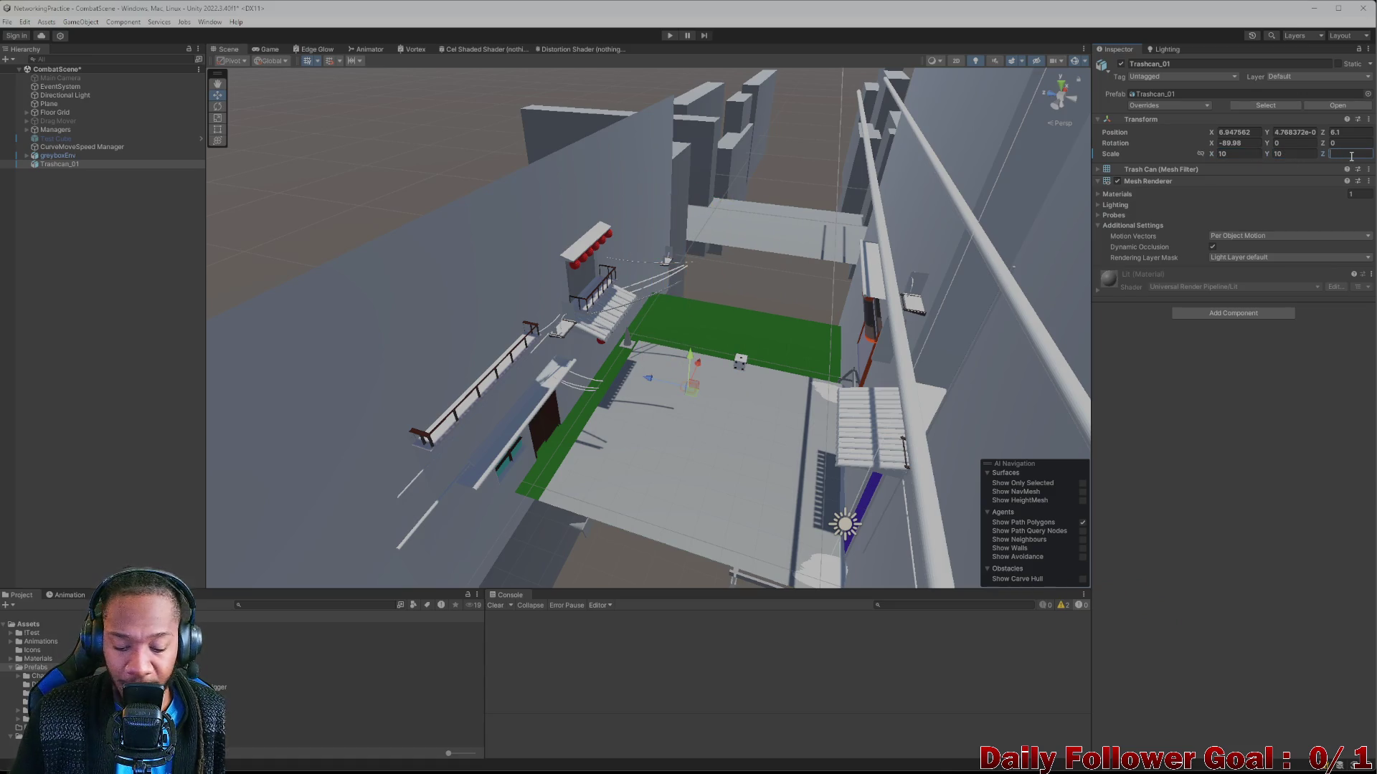
text(10)
scroll(645, 368, up, 10)
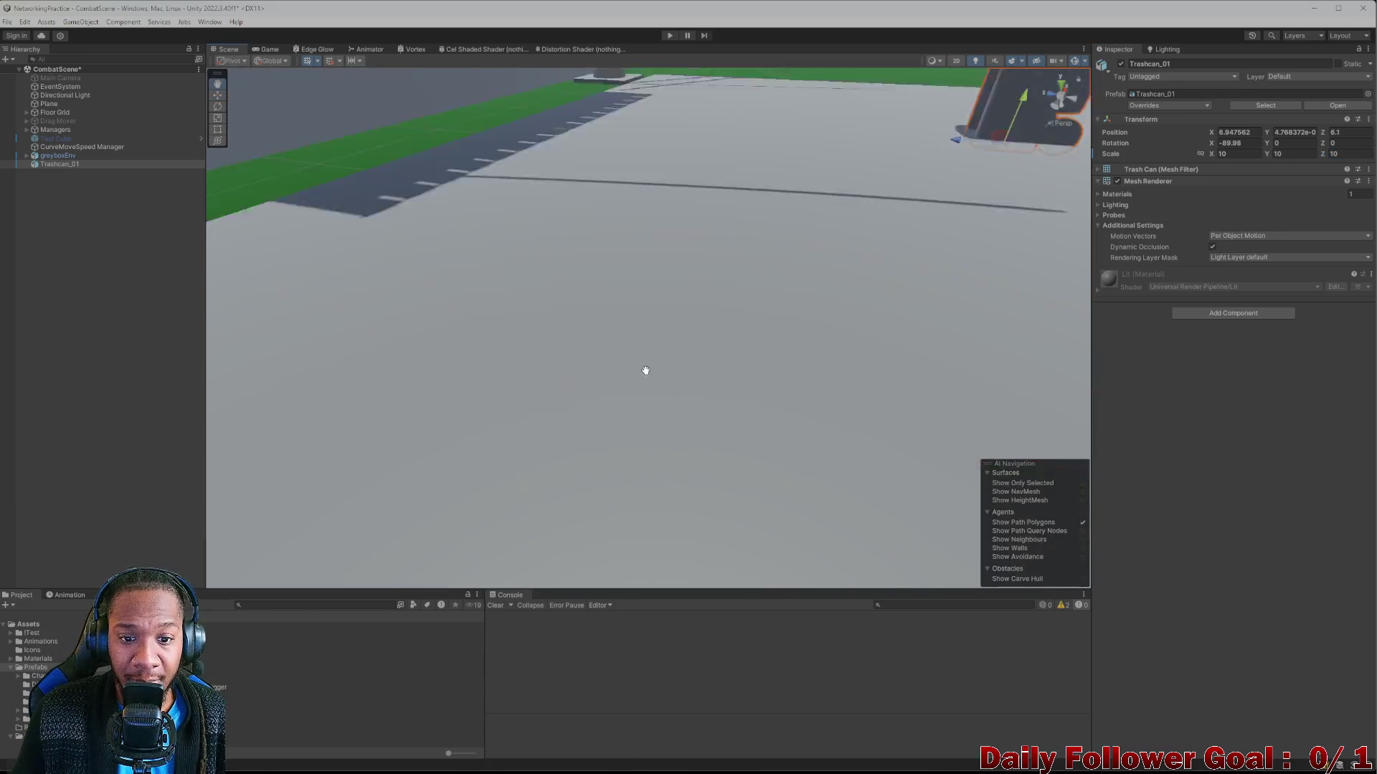
scroll(641, 377, down, 5)
scroll(730, 184, up, 8)
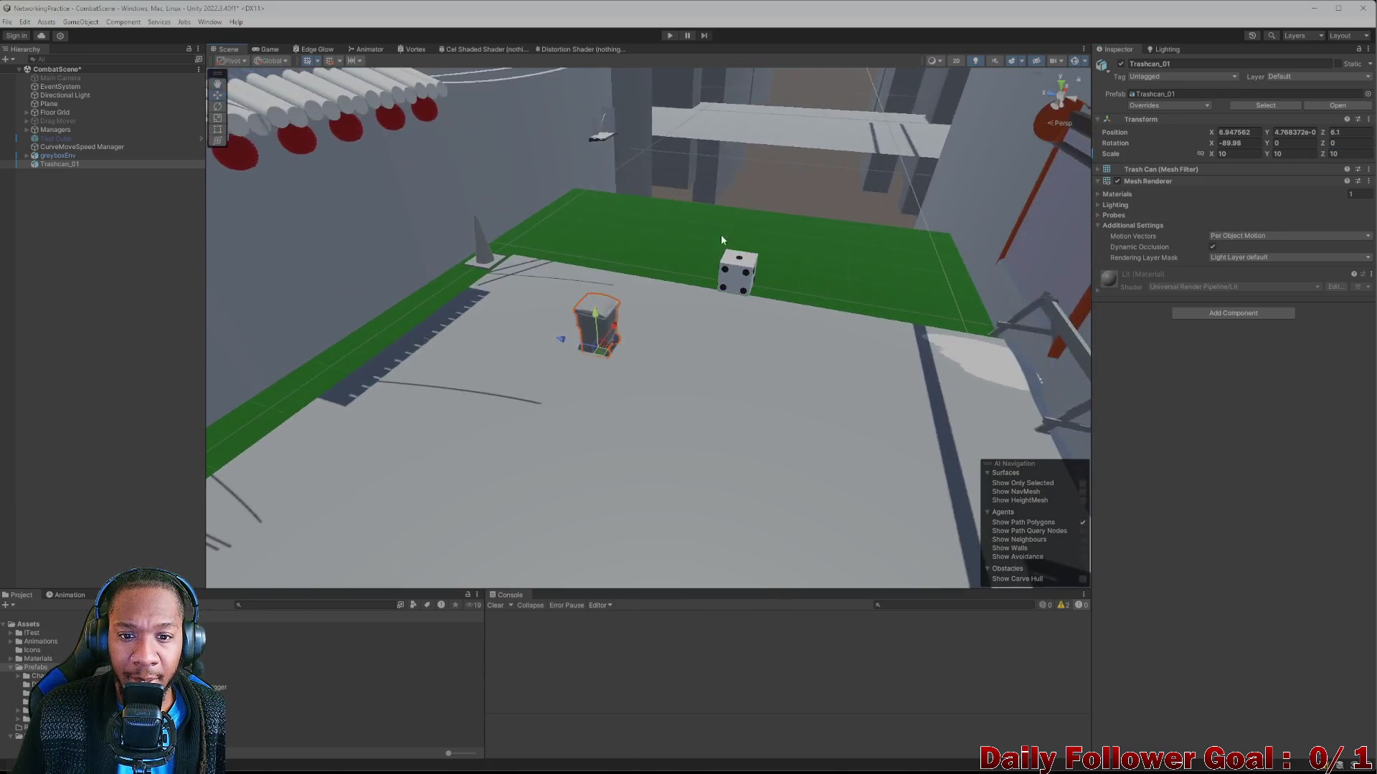
scroll(557, 307, down, 8)
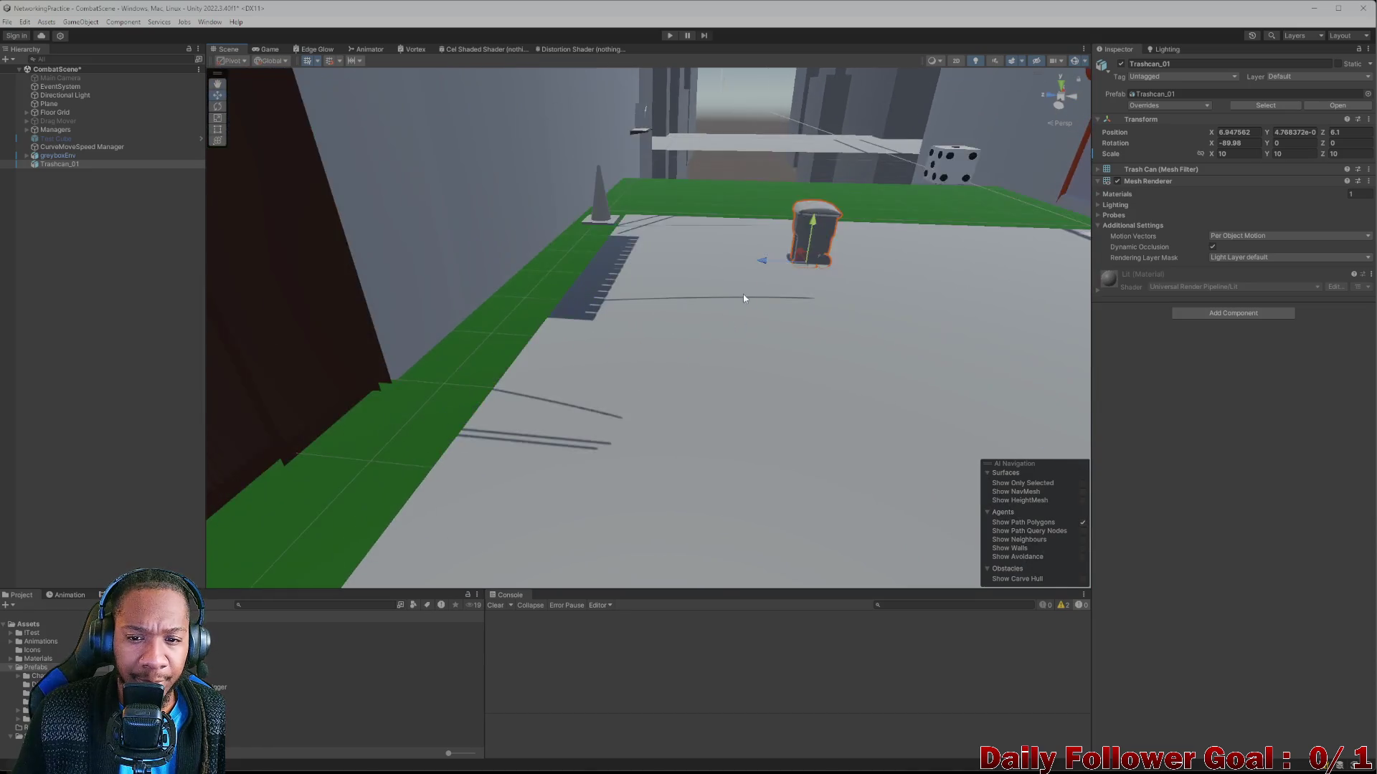
Move the trash can onto the green strip by the wall, at X 6.847562, Y 0.056, Z 9.992.
drag(654, 315, 656, 322)
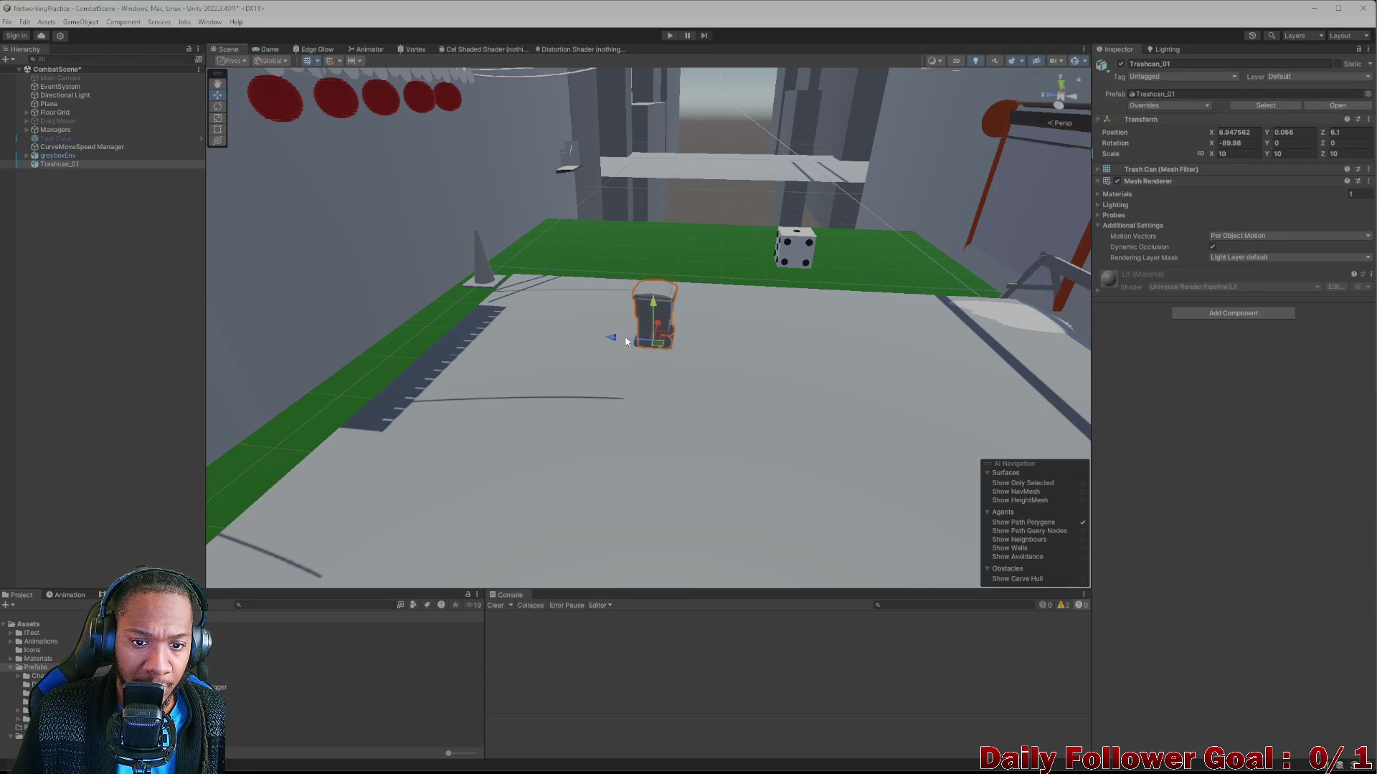
mouse_move(626, 341)
mouse_down()
mouse_move(401, 324)
mouse_move(423, 325)
mouse_up()
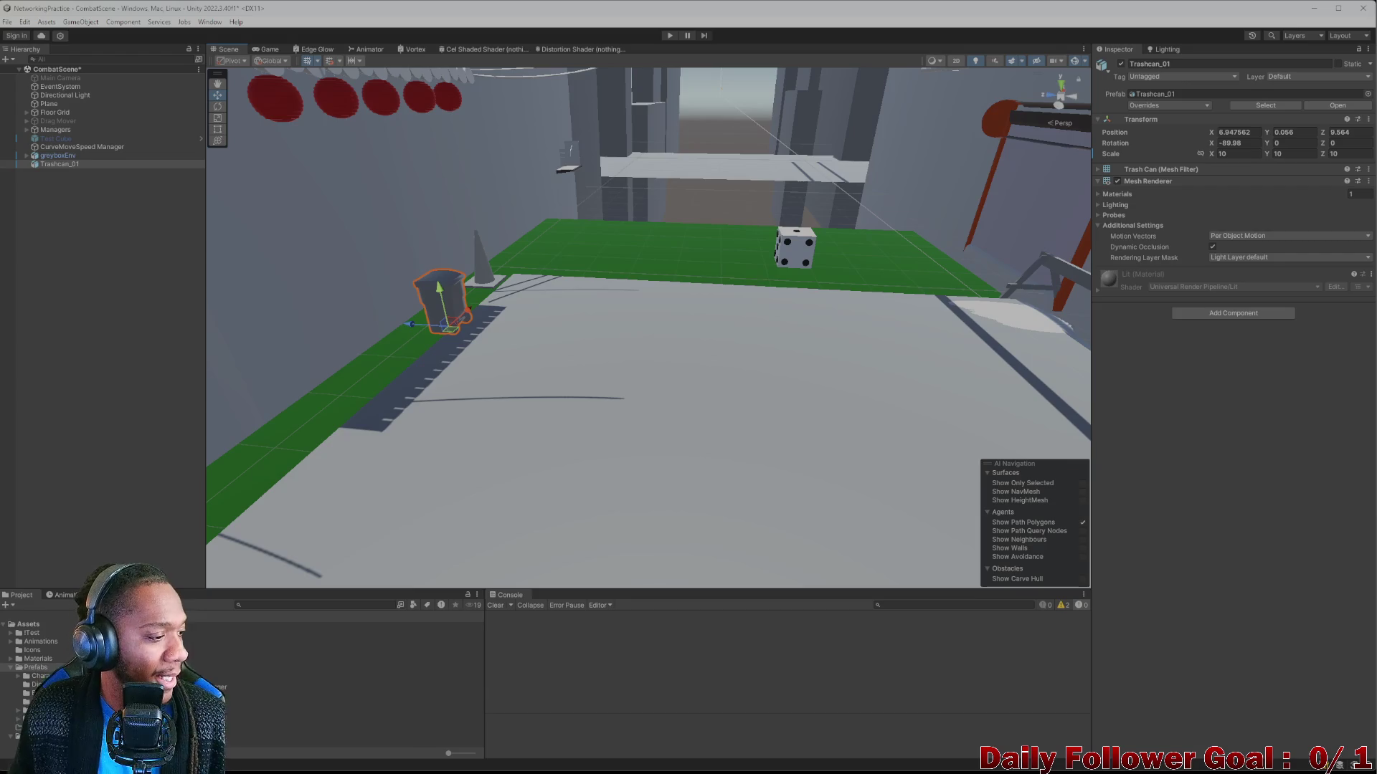
mouse_move(565, 329)
mouse_down()
mouse_move(510, 307)
mouse_move(497, 320)
mouse_up()
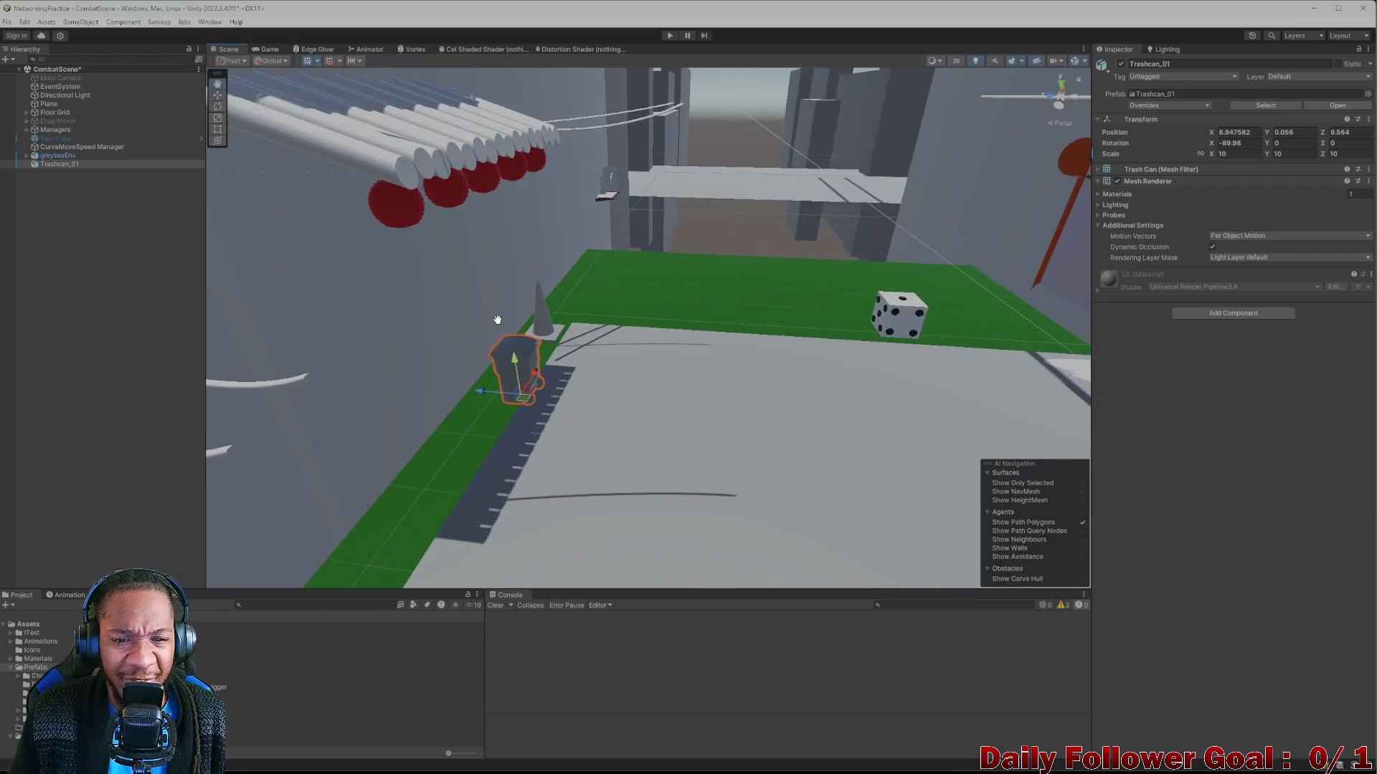
scroll(436, 385, up, 3)
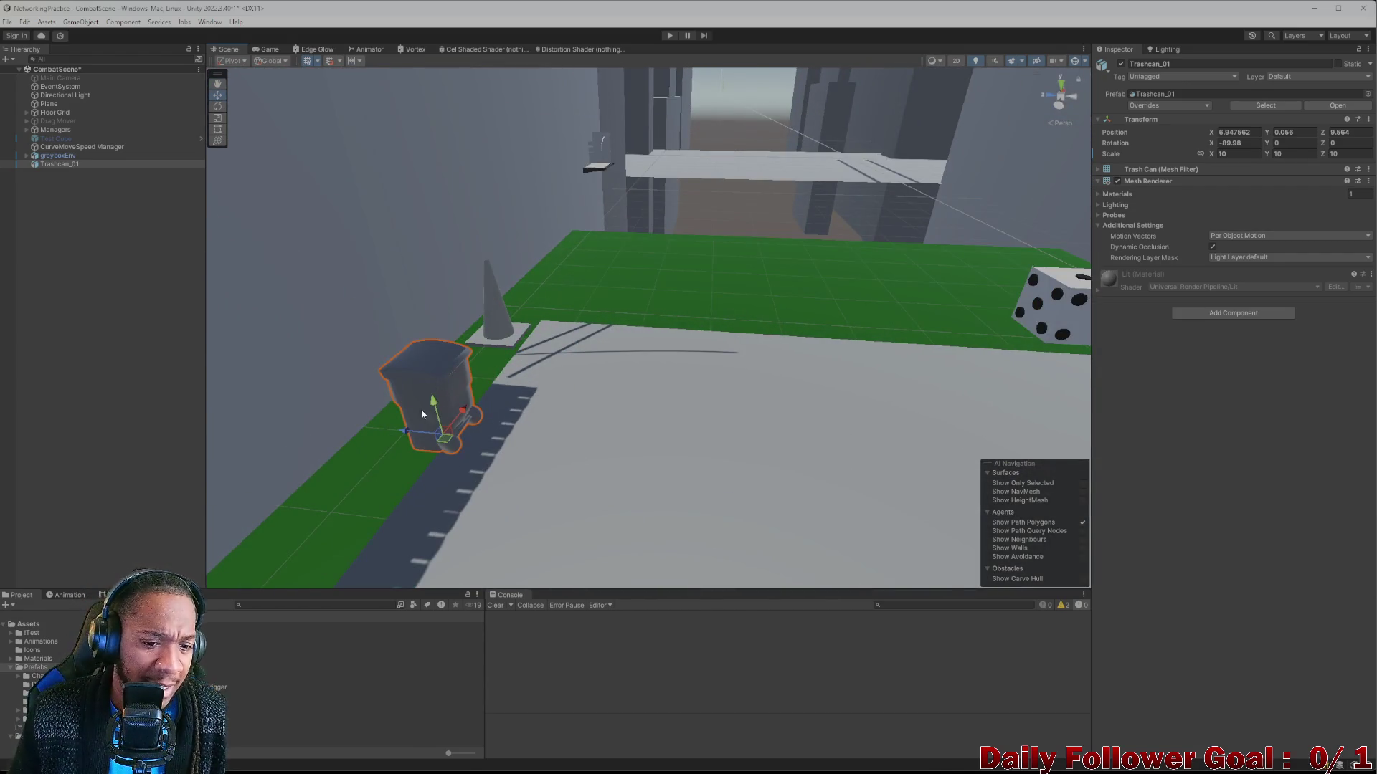
scroll(436, 385, up, 4)
mouse_move(236, 430)
mouse_down()
mouse_move(451, 430)
mouse_move(480, 405)
mouse_up()
scroll(582, 355, down, 3)
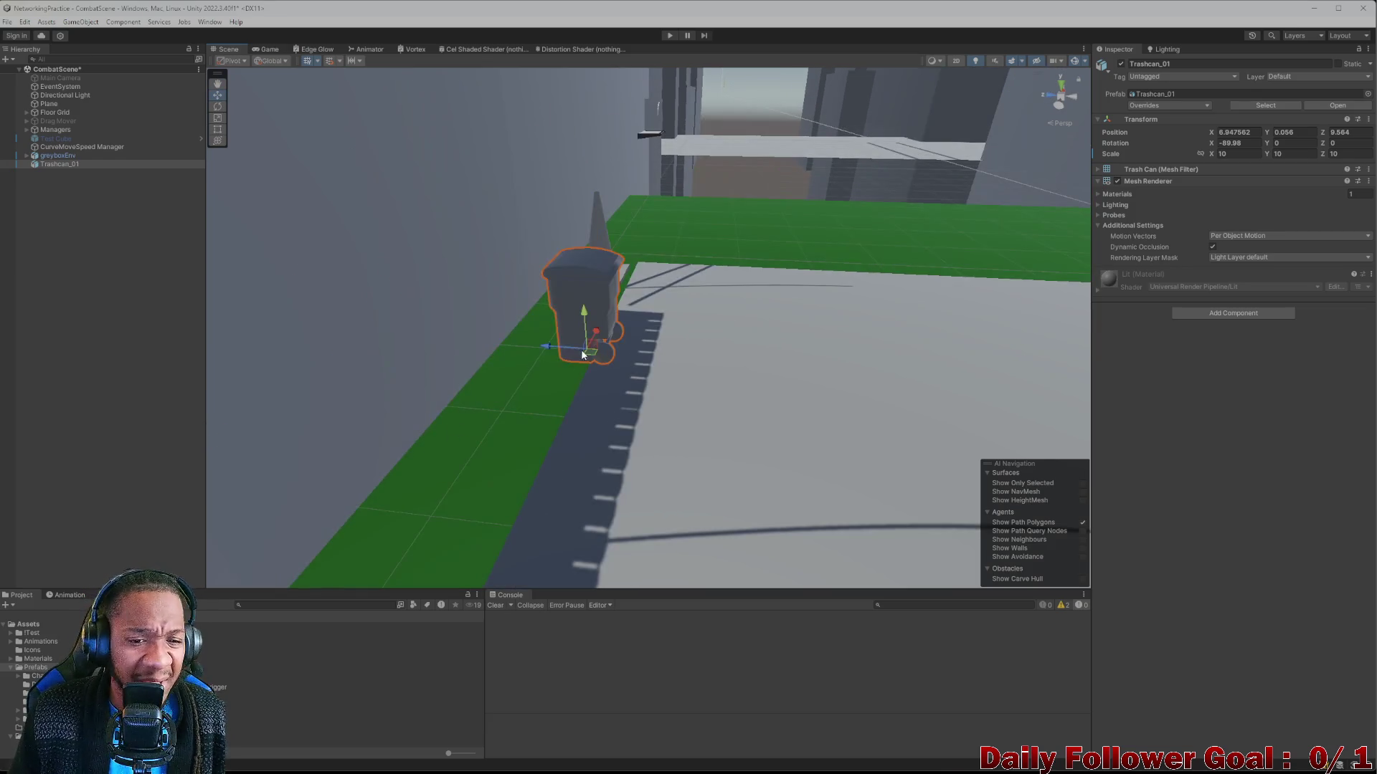
drag(573, 349, 515, 353)
key(f)
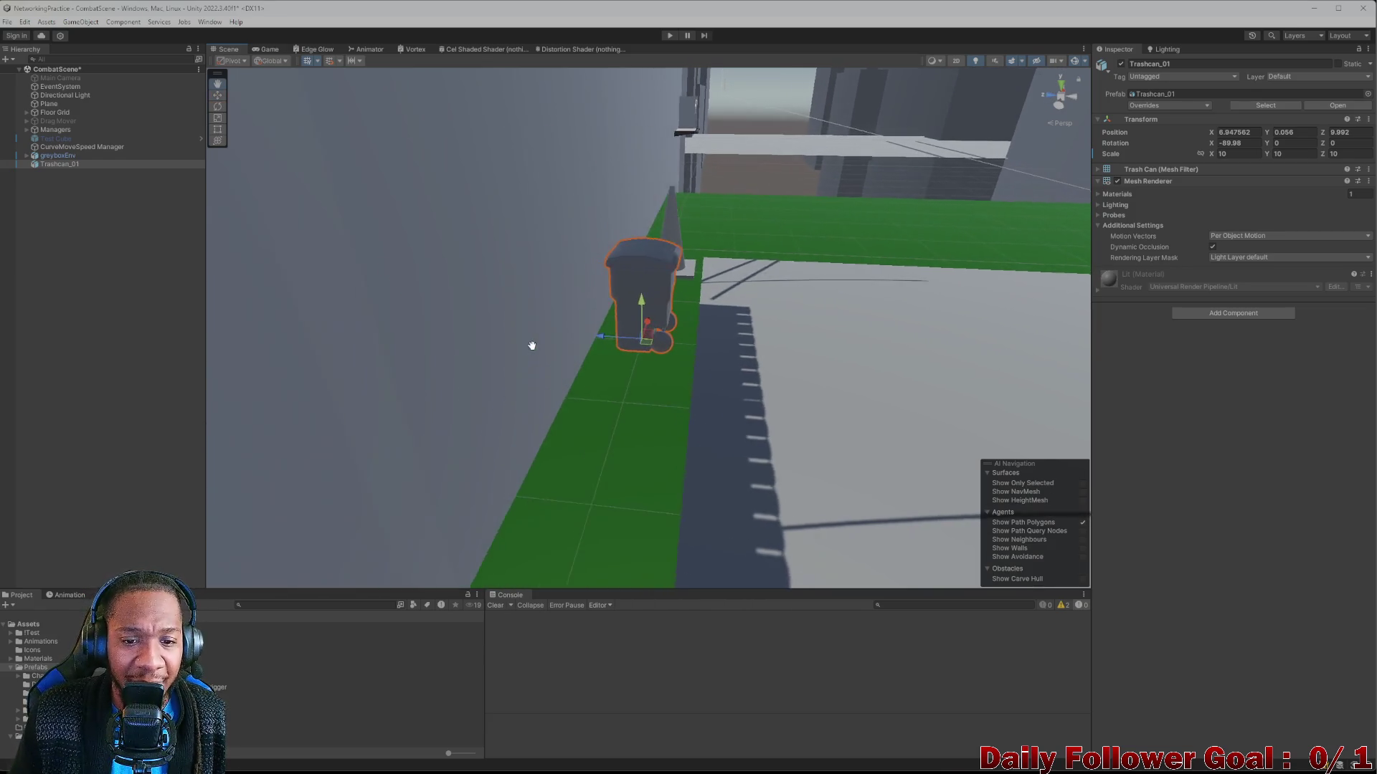
mouse_move(661, 366)
mouse_down()
mouse_move(712, 390)
mouse_move(712, 408)
mouse_move(685, 320)
mouse_move(713, 341)
mouse_move(713, 378)
mouse_move(784, 435)
mouse_move(753, 448)
mouse_up()
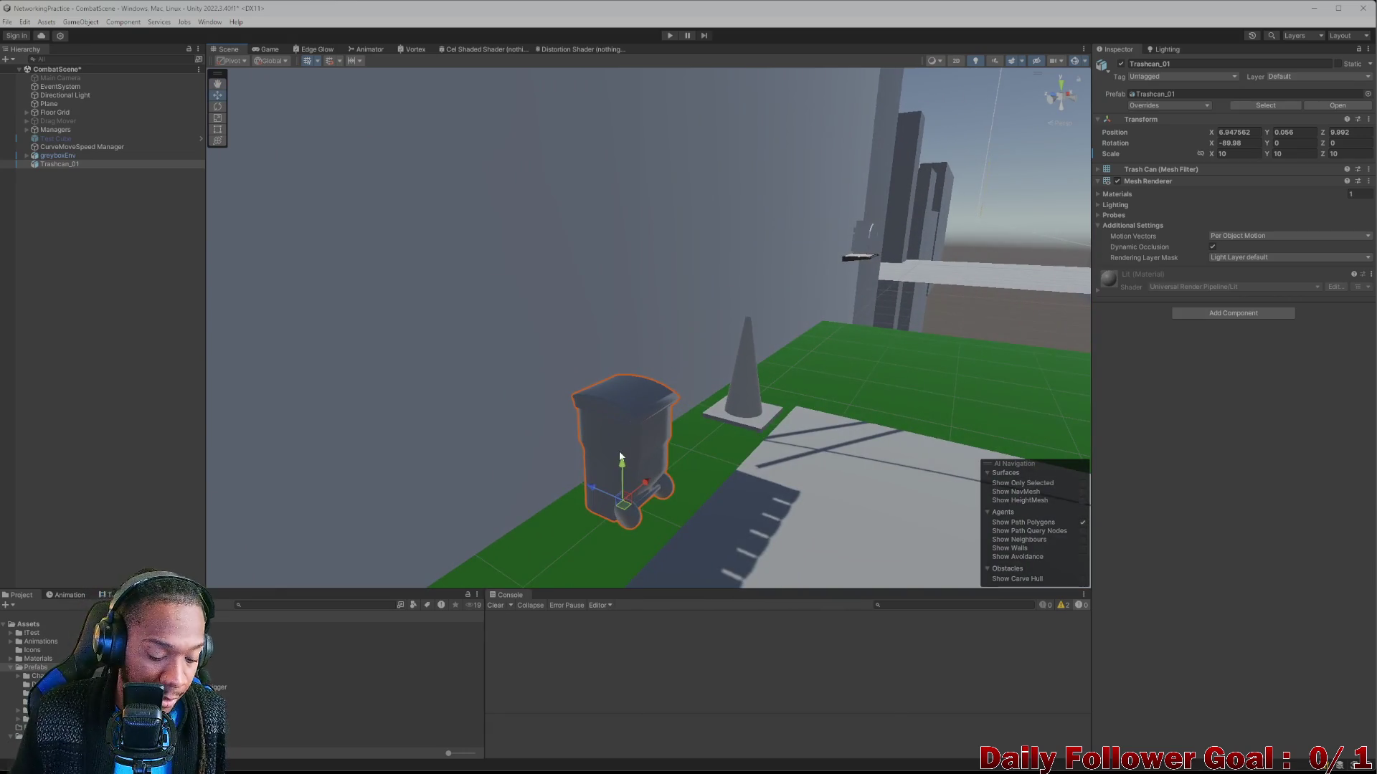
Scale Trashcan_01 up to 20 on X, Y and Z.
click(1247, 154)
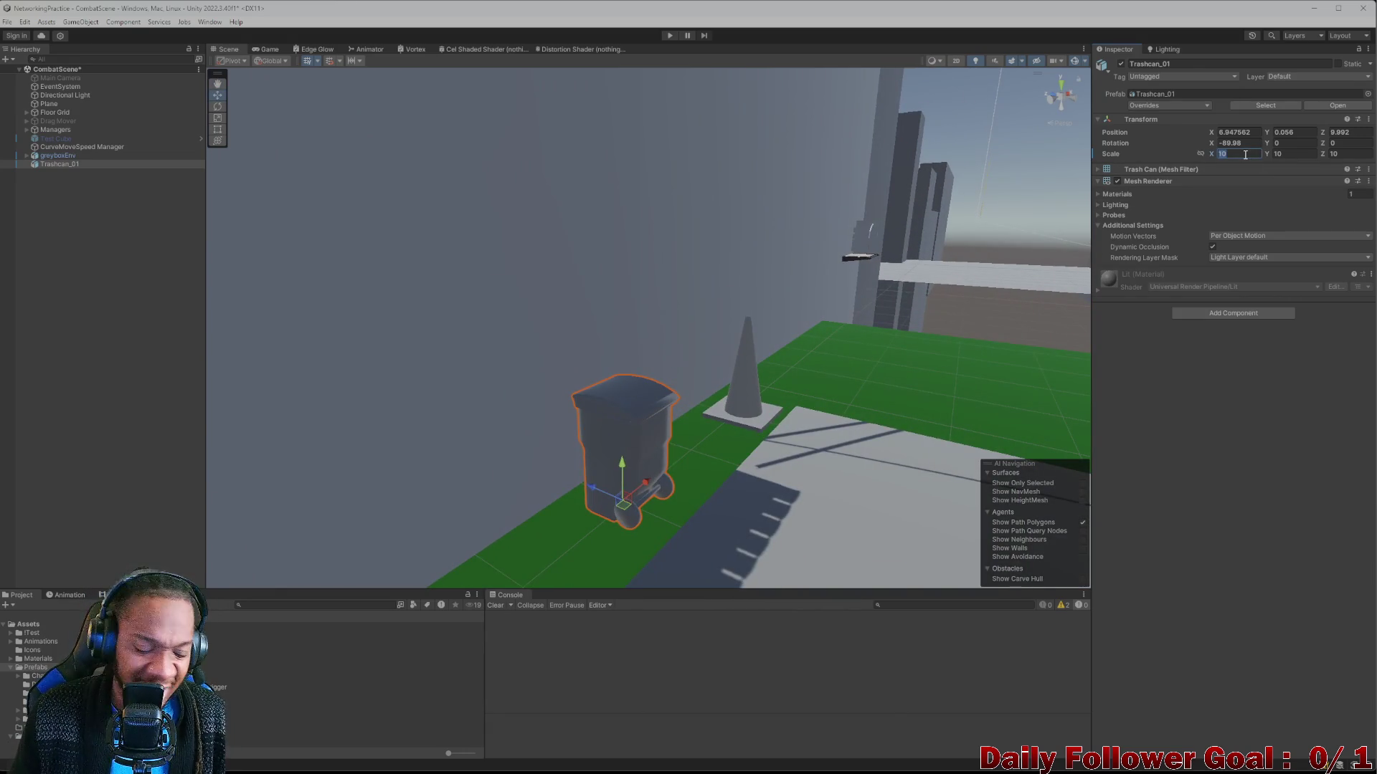
text(2)
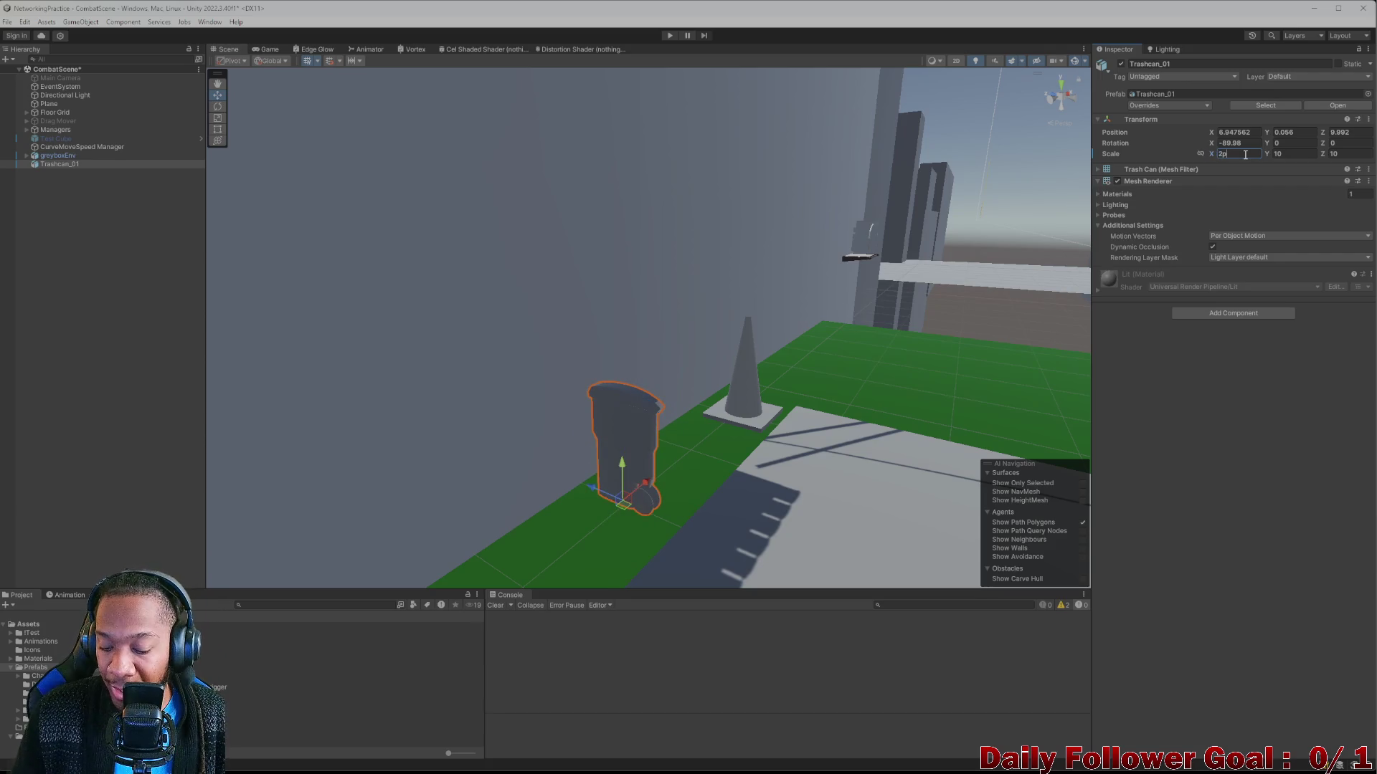
text(0)
click(1295, 155)
text(20)
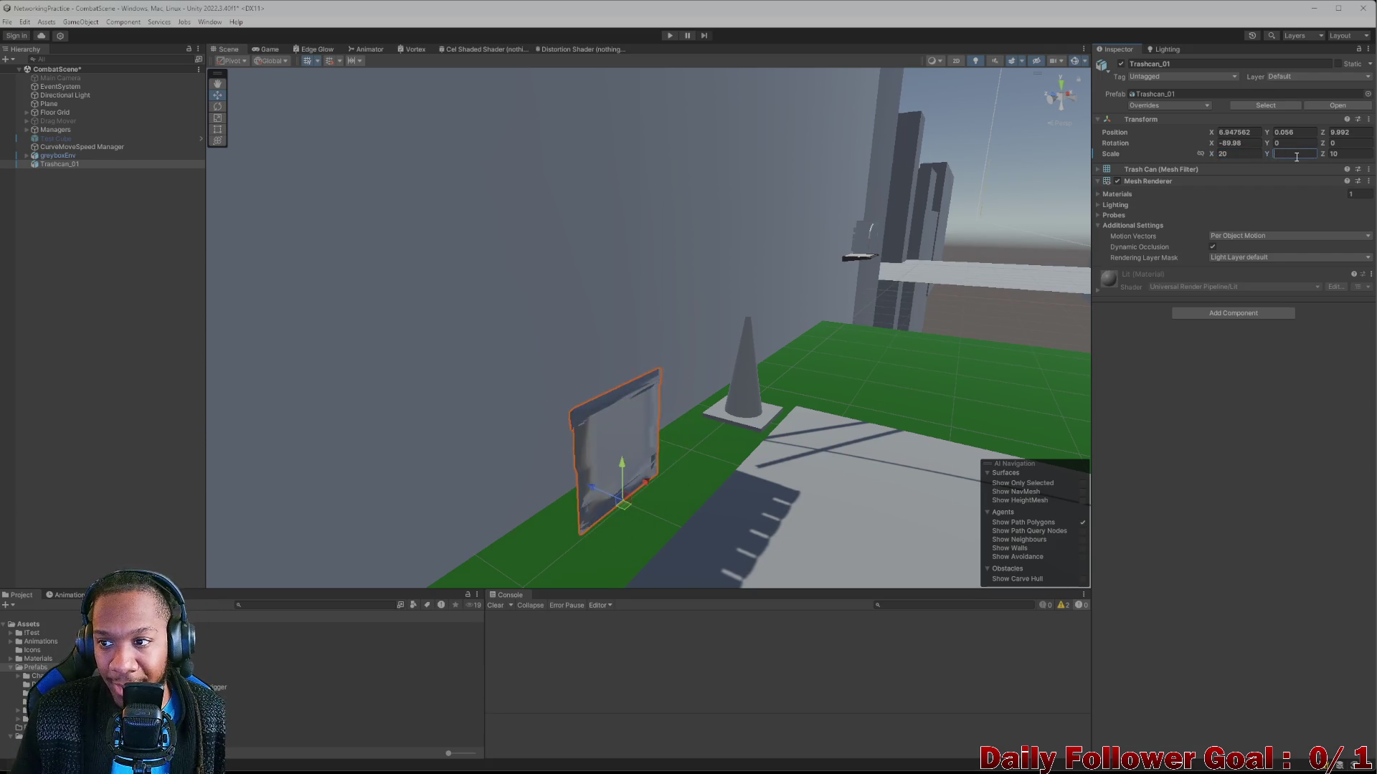
click(1340, 153)
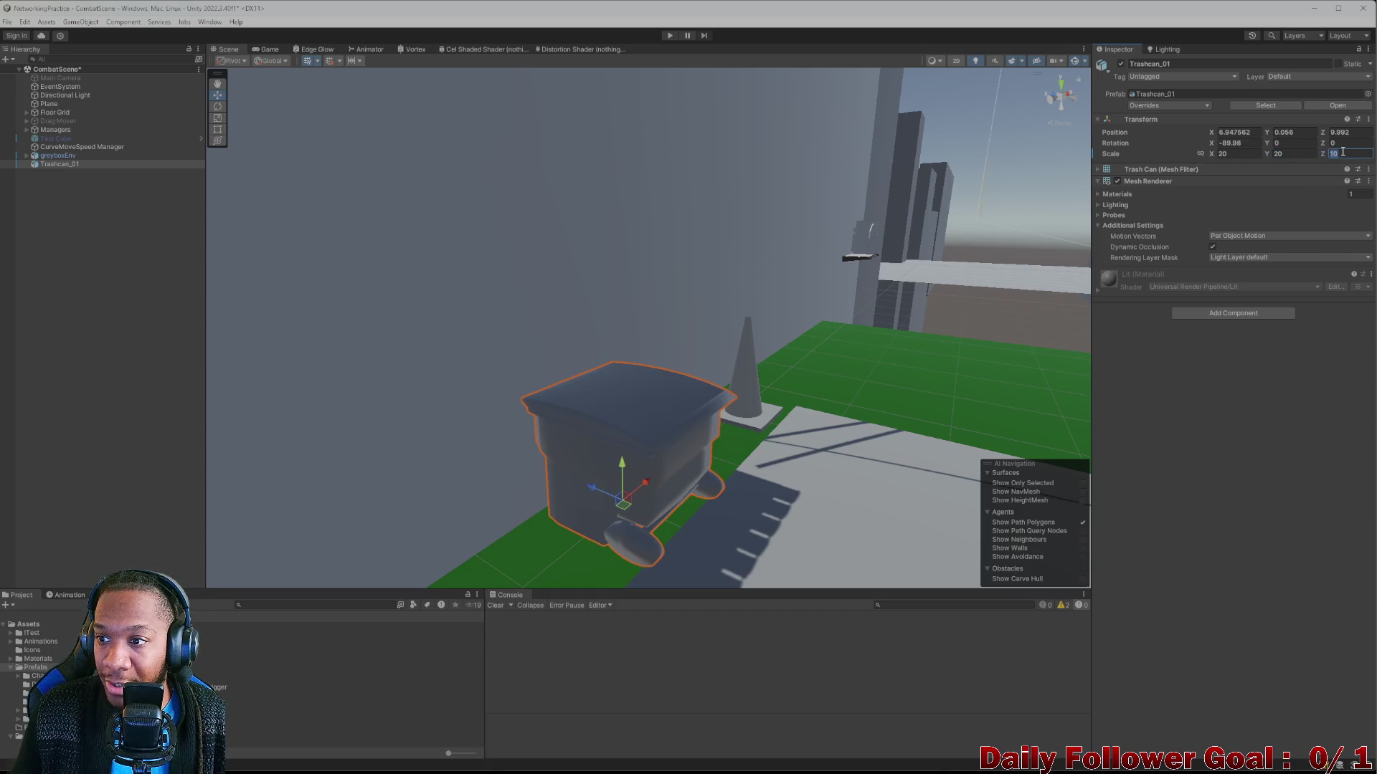
text(20)
scroll(512, 418, down, 3)
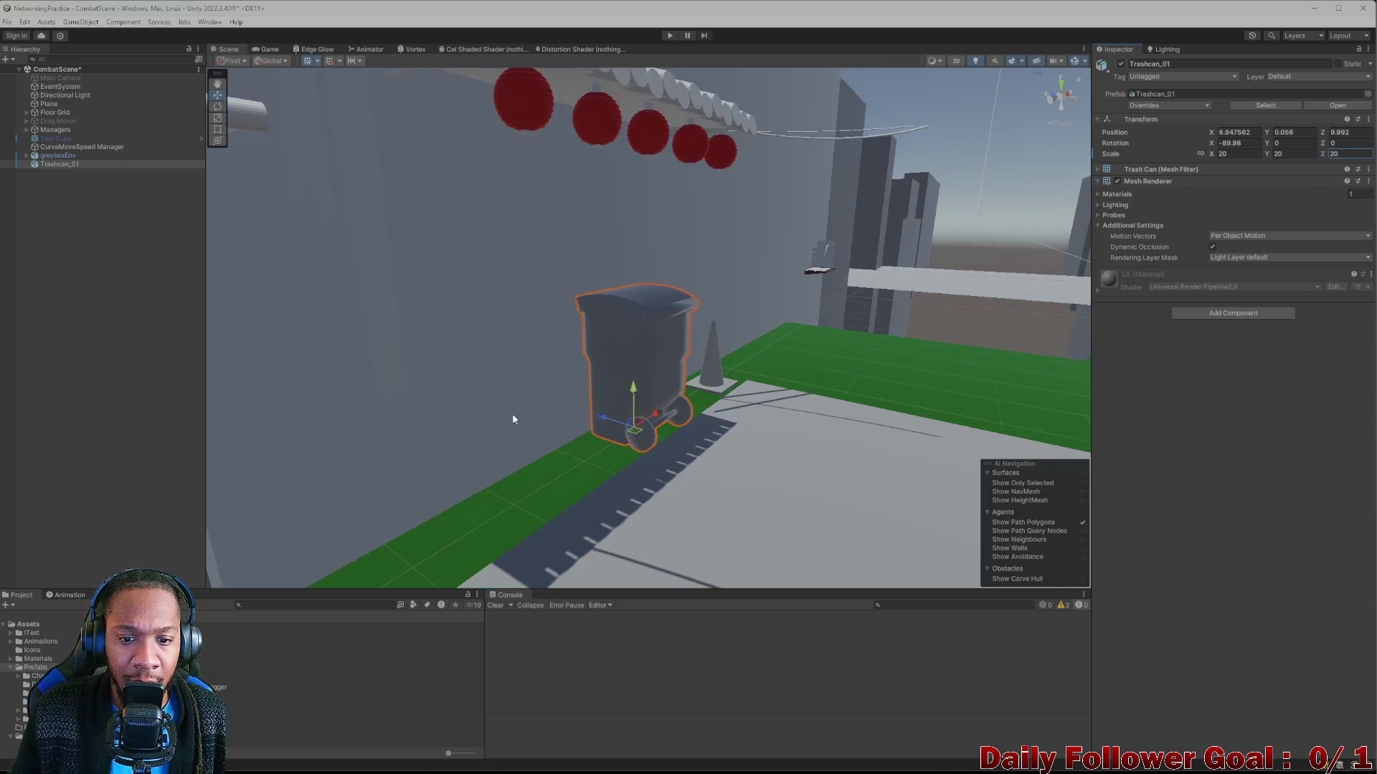
scroll(654, 430, down, 3)
Rotate the trash can around so its Z rotation is 180.
key(e)
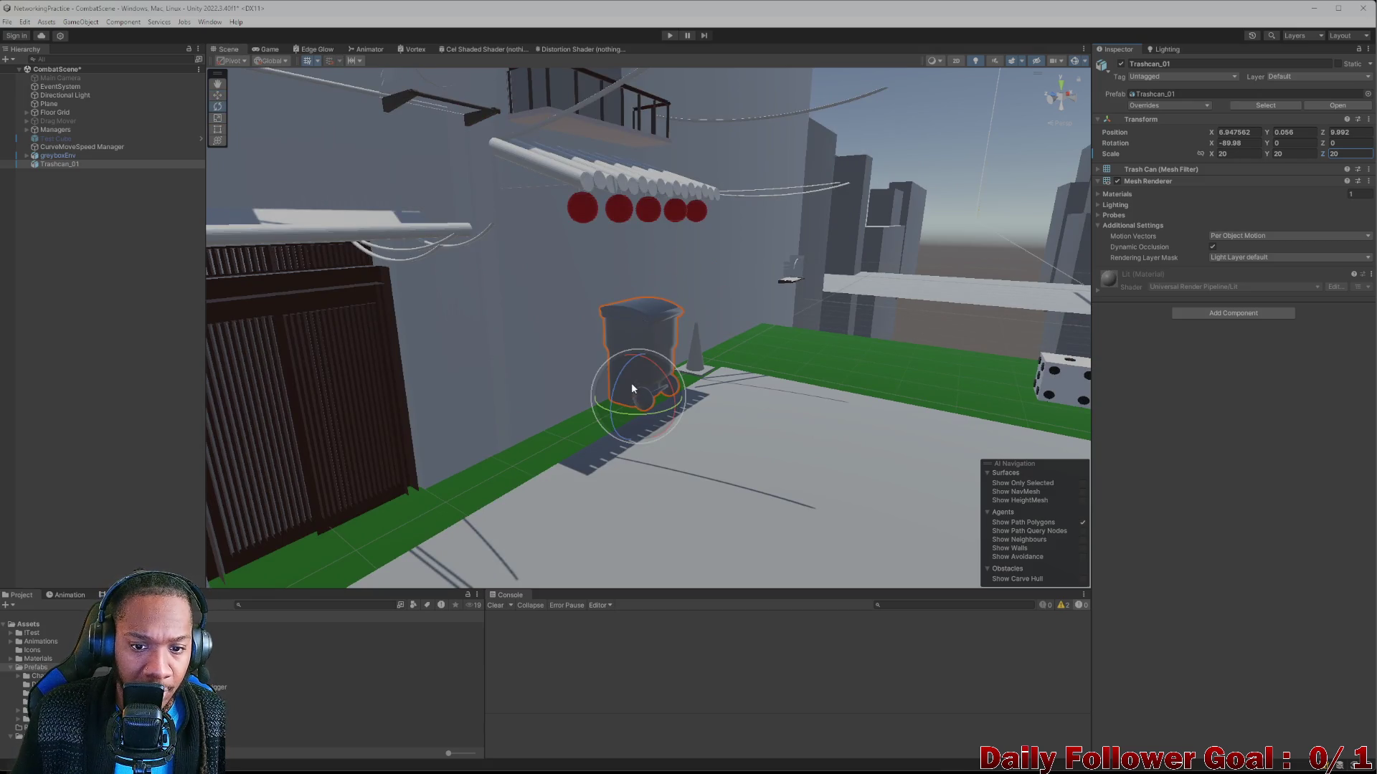
mouse_move(635, 409)
mouse_down()
mouse_move(962, 385)
mouse_move(882, 387)
mouse_move(925, 381)
mouse_up()
click(1343, 145)
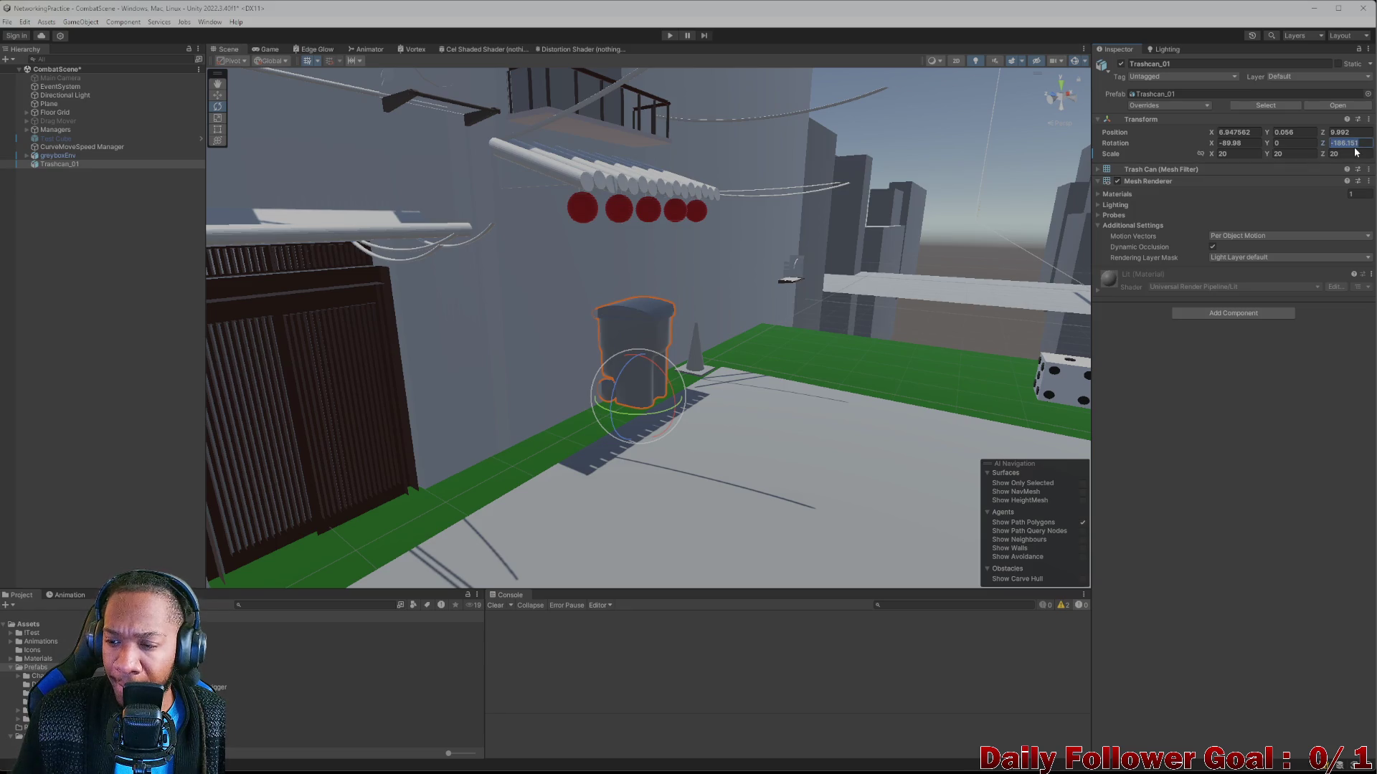
text(90)
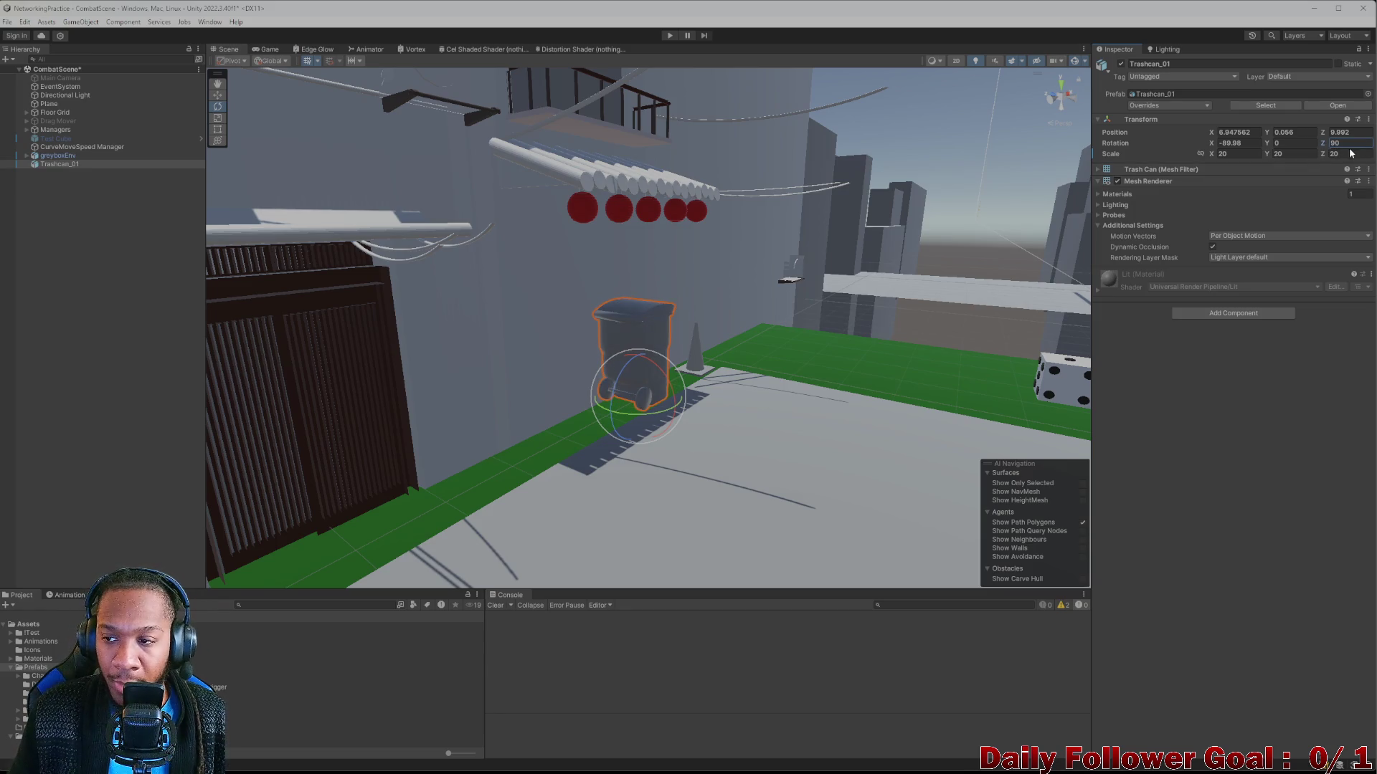
drag(1321, 143, 1370, 143)
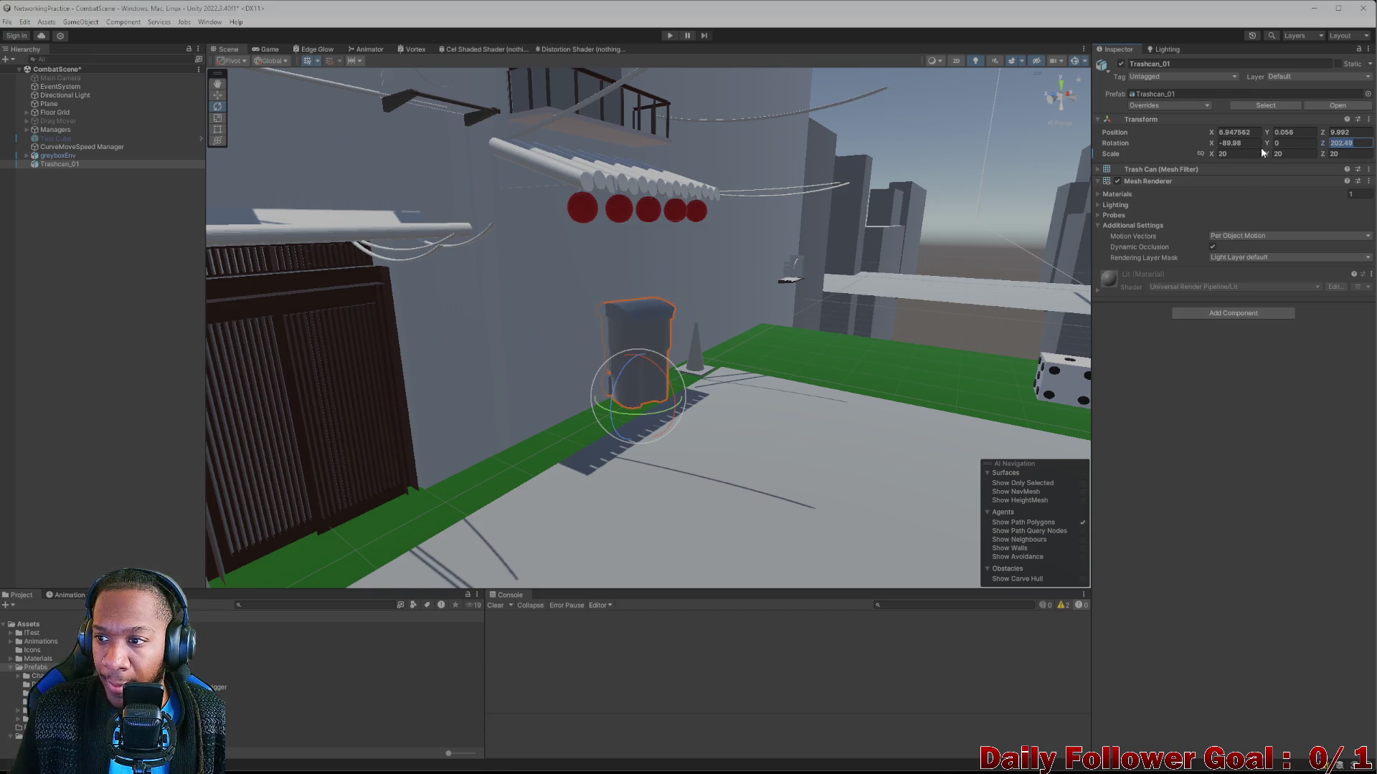
text(180)
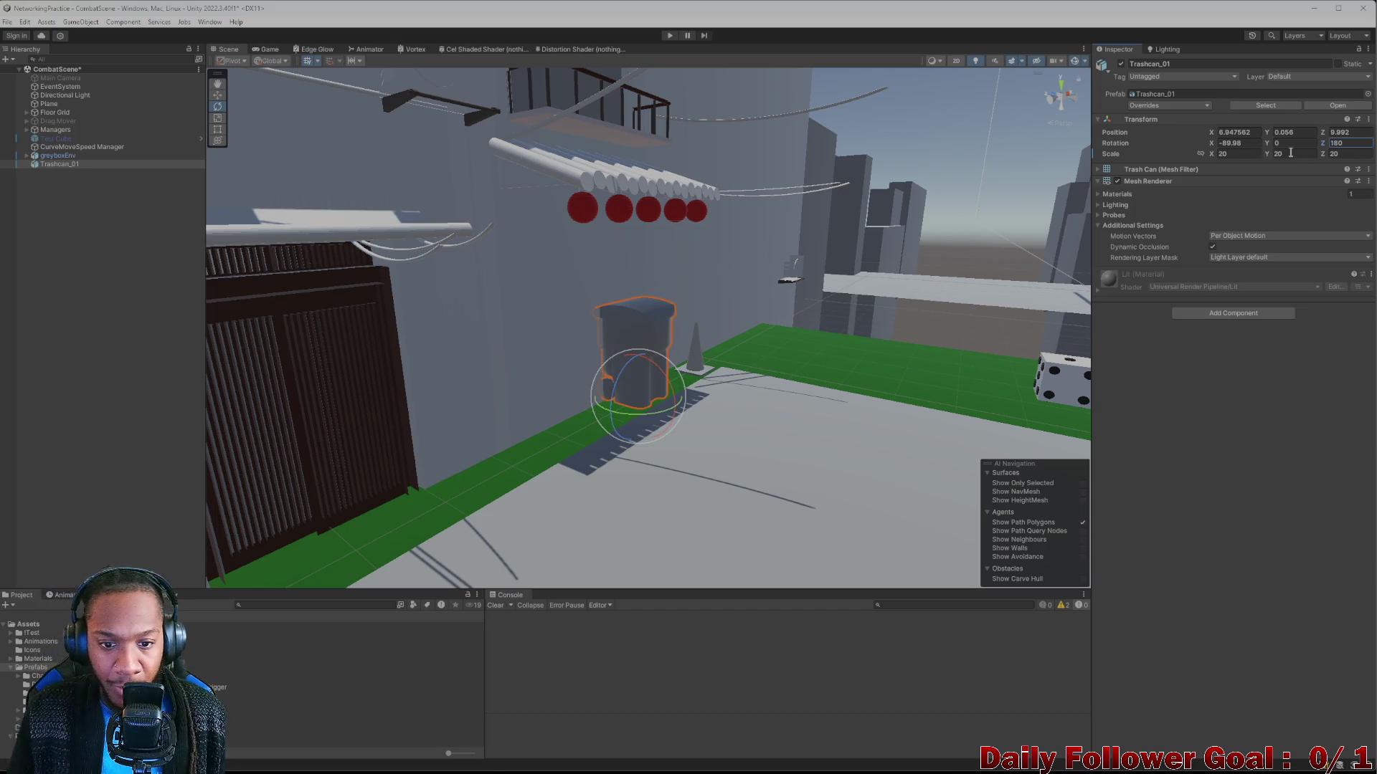
scroll(488, 368, up, 3)
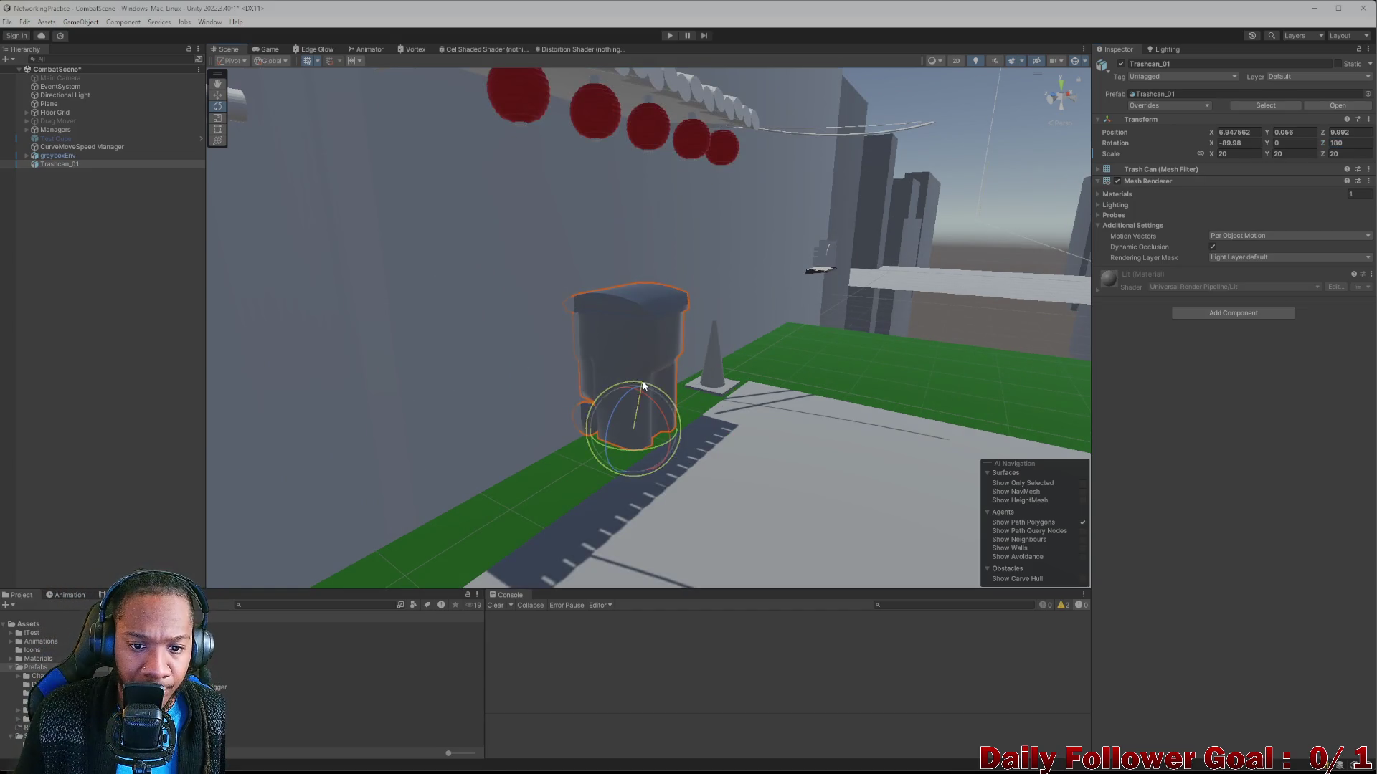
click(631, 334)
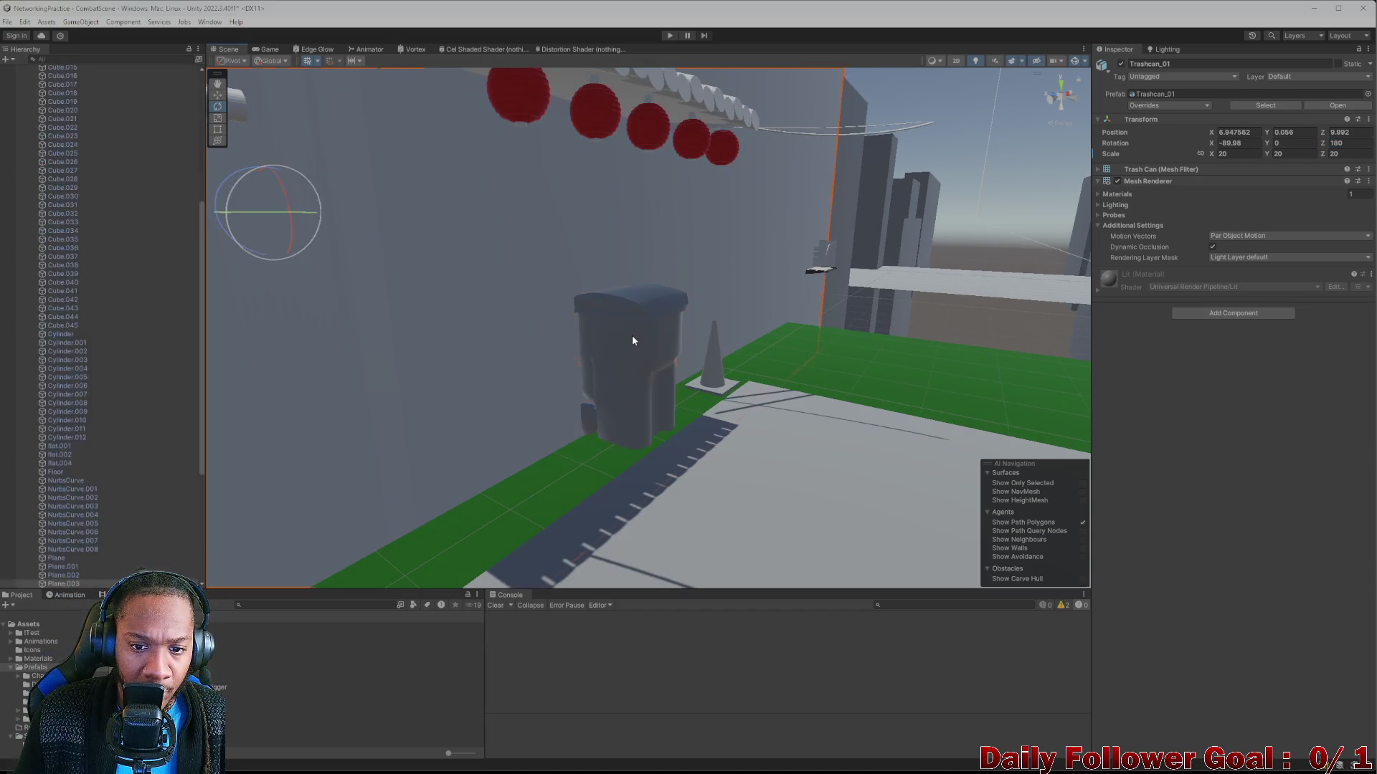
Slide Trashcan_01 along the green strip past the cone to X 10.41, Y 0.056, Z 9.751.
click(636, 424)
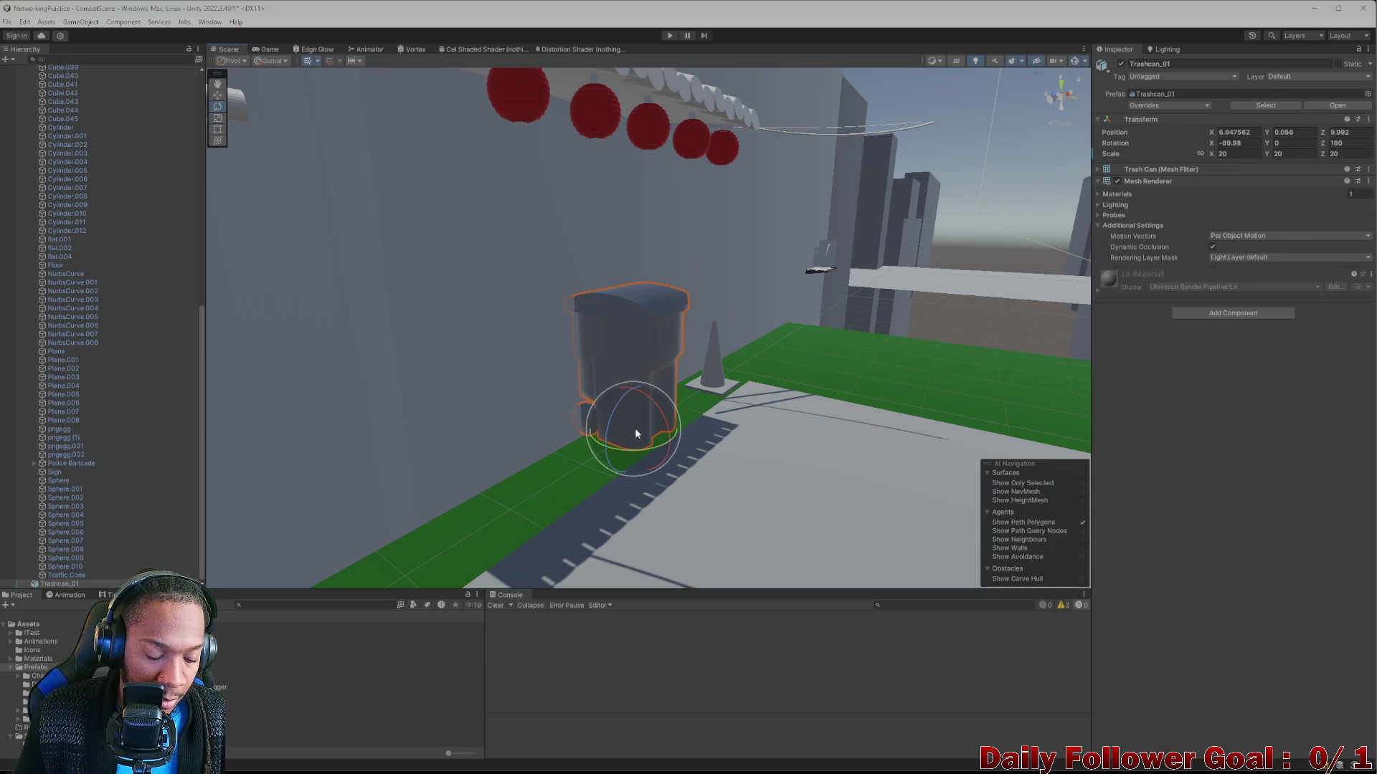
key(w)
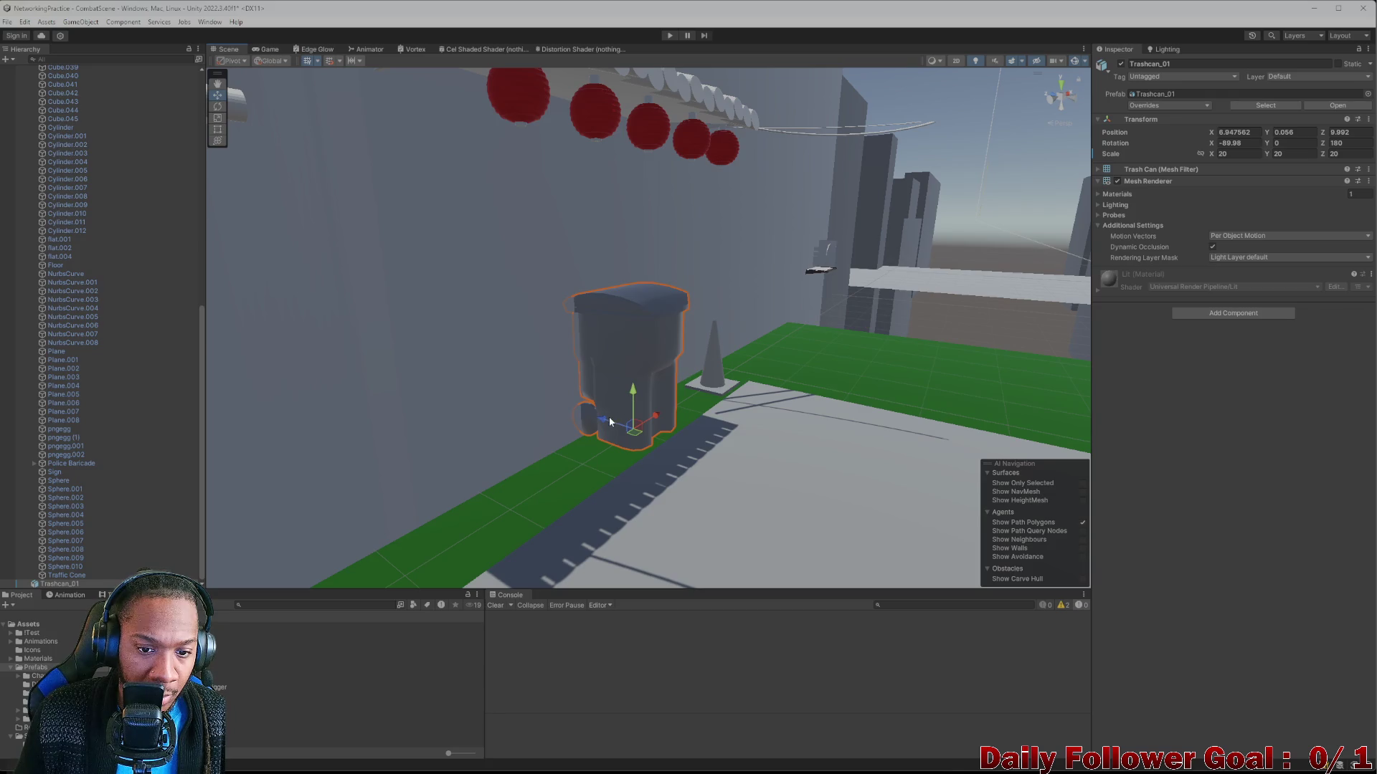
click(610, 416)
click(626, 362)
drag(612, 420, 626, 423)
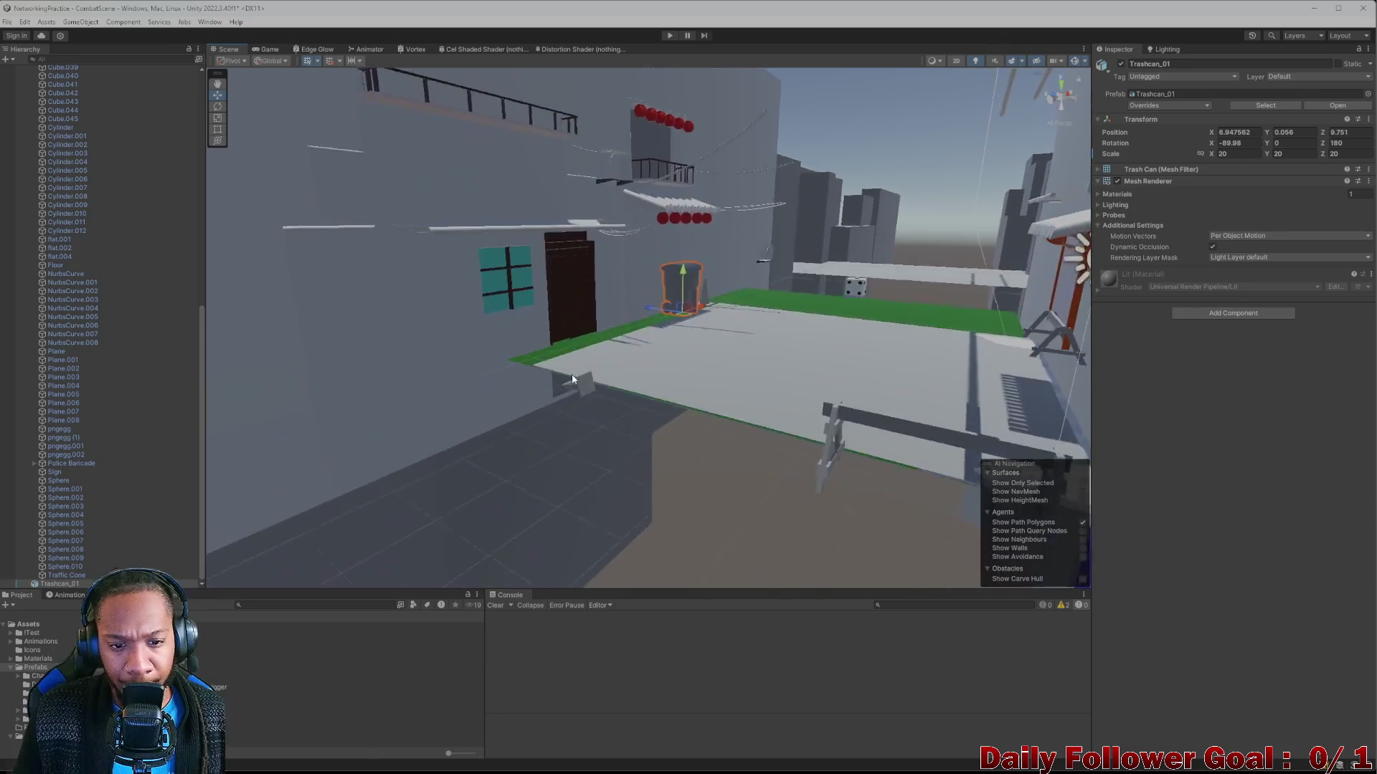
mouse_move(573, 380)
mouse_down()
mouse_move(658, 265)
mouse_move(744, 309)
mouse_move(634, 353)
mouse_move(677, 372)
mouse_move(650, 365)
mouse_move(590, 304)
mouse_move(440, 222)
mouse_move(764, 308)
mouse_move(716, 338)
mouse_move(642, 347)
mouse_move(665, 309)
mouse_move(557, 321)
mouse_move(922, 321)
mouse_move(702, 315)
mouse_move(788, 280)
mouse_move(731, 344)
mouse_move(596, 359)
mouse_move(890, 357)
mouse_move(738, 311)
mouse_move(789, 341)
mouse_move(613, 303)
mouse_move(378, 364)
mouse_move(459, 337)
mouse_move(589, 330)
mouse_move(536, 362)
mouse_move(559, 380)
mouse_move(646, 328)
mouse_move(832, 326)
mouse_move(767, 335)
mouse_move(778, 327)
mouse_up()
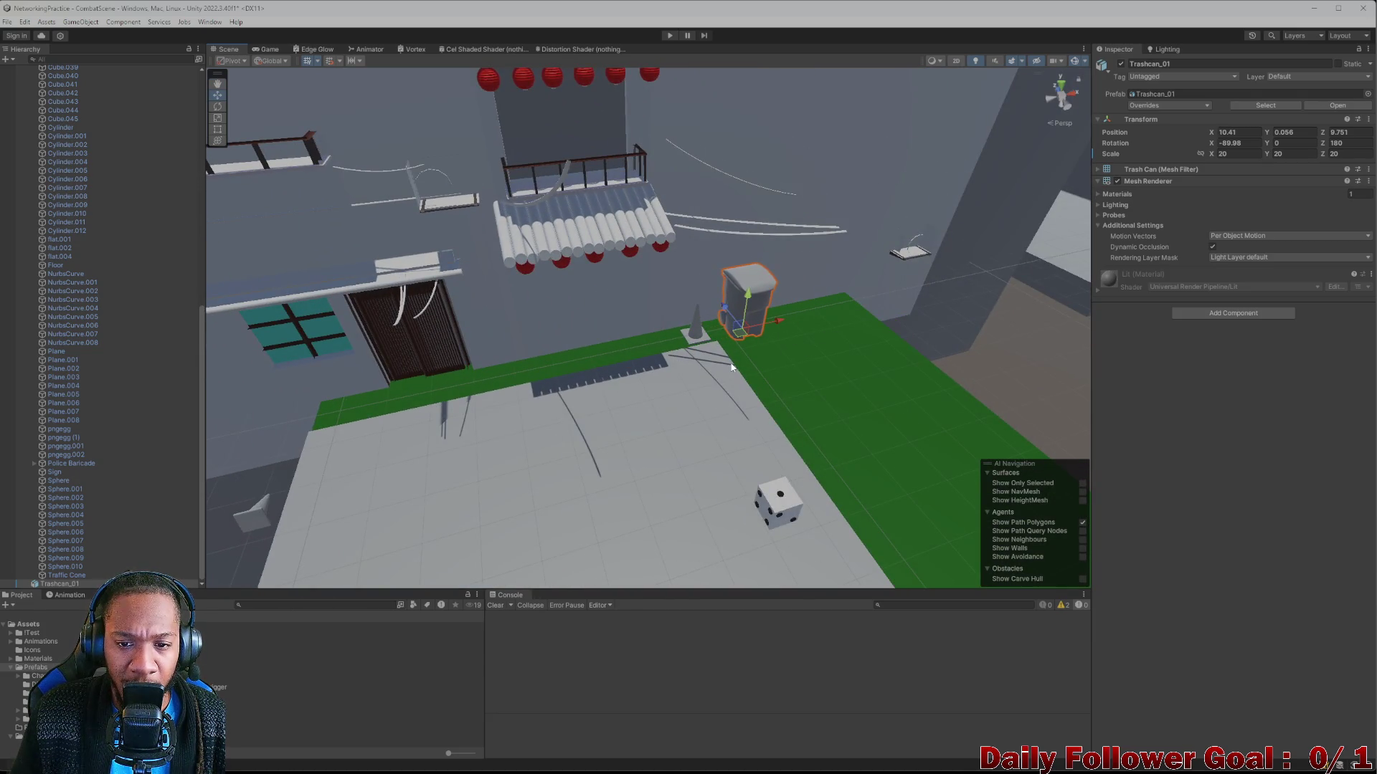
mouse_move(731, 367)
mouse_down()
mouse_move(639, 230)
mouse_move(670, 368)
mouse_move(587, 258)
mouse_move(712, 419)
mouse_move(611, 301)
mouse_move(492, 286)
mouse_move(611, 346)
mouse_move(552, 304)
mouse_move(634, 258)
mouse_move(787, 244)
mouse_move(651, 212)
mouse_move(701, 196)
mouse_move(656, 229)
mouse_move(461, 215)
mouse_move(360, 255)
mouse_move(627, 329)
mouse_move(459, 331)
mouse_move(623, 329)
mouse_move(561, 326)
mouse_move(532, 395)
mouse_move(441, 377)
mouse_move(543, 368)
mouse_up()
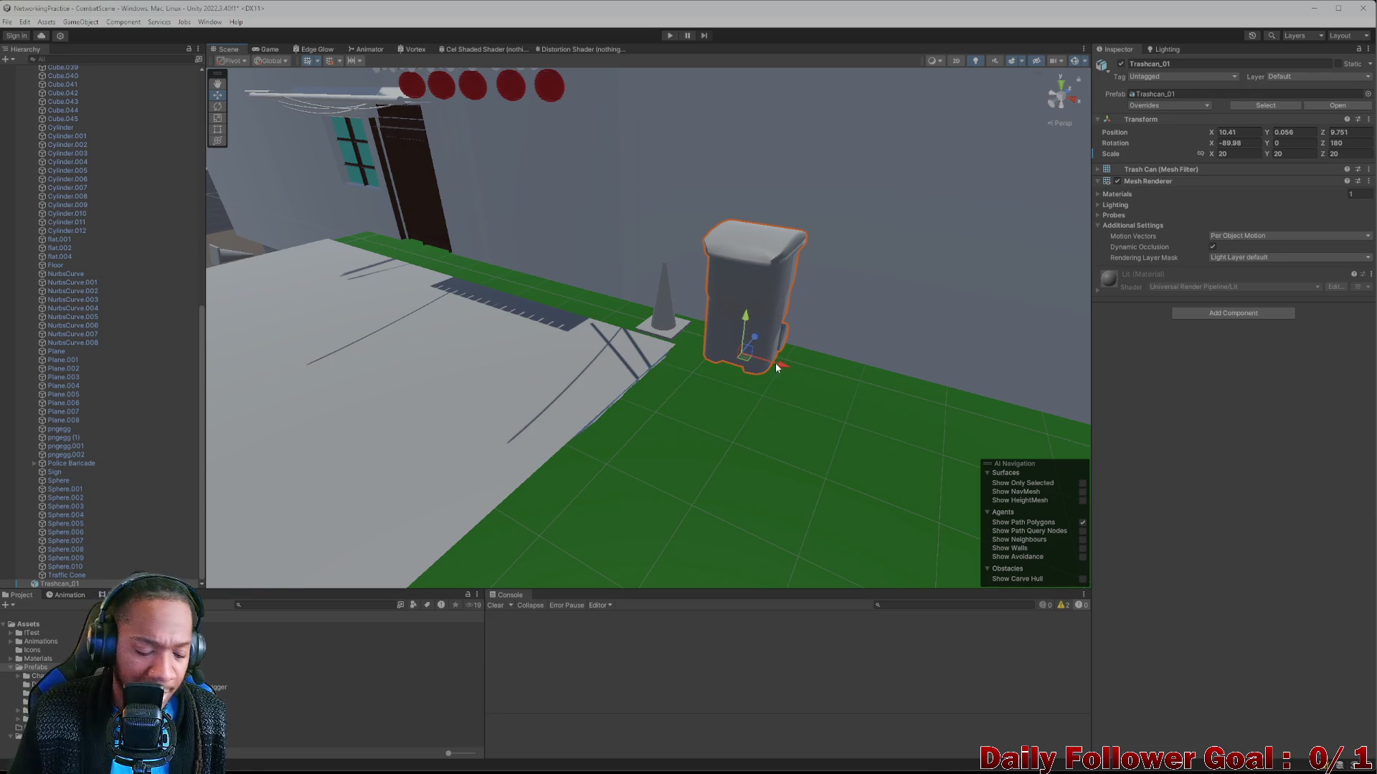
Duplicate Trashcan_01 twice and line the copies up along X, forming a row of three bins.
key(ctrl+d)
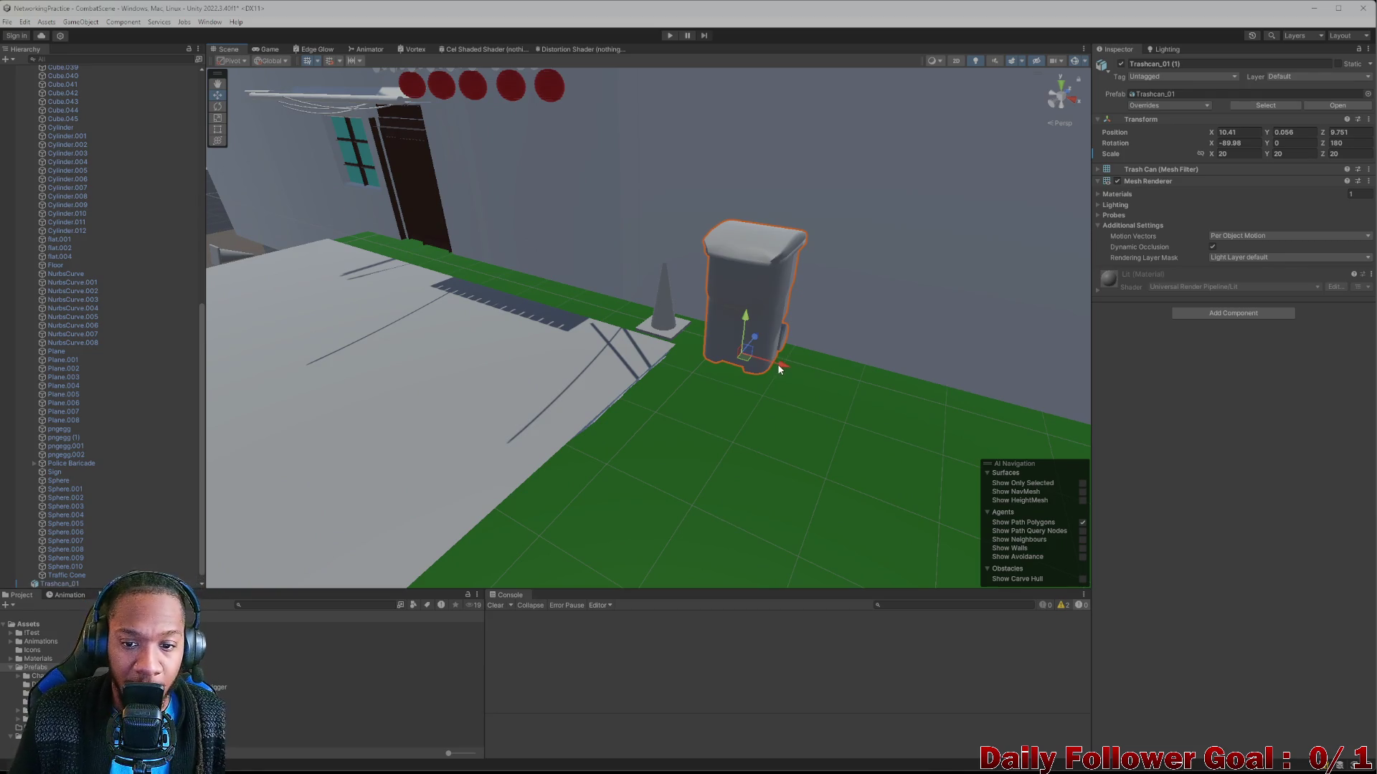
key(ctrl+d)
mouse_move(777, 364)
mouse_down()
mouse_move(1030, 471)
mouse_move(968, 470)
mouse_move(925, 393)
mouse_move(679, 357)
mouse_move(652, 316)
mouse_move(645, 428)
mouse_move(491, 405)
mouse_move(566, 375)
mouse_move(601, 326)
mouse_move(485, 311)
mouse_move(633, 347)
mouse_move(869, 450)
mouse_move(731, 359)
mouse_move(720, 381)
mouse_move(715, 341)
mouse_move(722, 368)
mouse_move(574, 375)
mouse_move(703, 390)
mouse_move(645, 365)
mouse_move(639, 391)
mouse_up()
click(823, 382)
mouse_move(823, 381)
mouse_down()
mouse_move(717, 402)
mouse_move(793, 455)
mouse_move(686, 470)
mouse_move(729, 466)
mouse_move(811, 402)
mouse_move(695, 341)
mouse_up()
scroll(695, 341, up, 10)
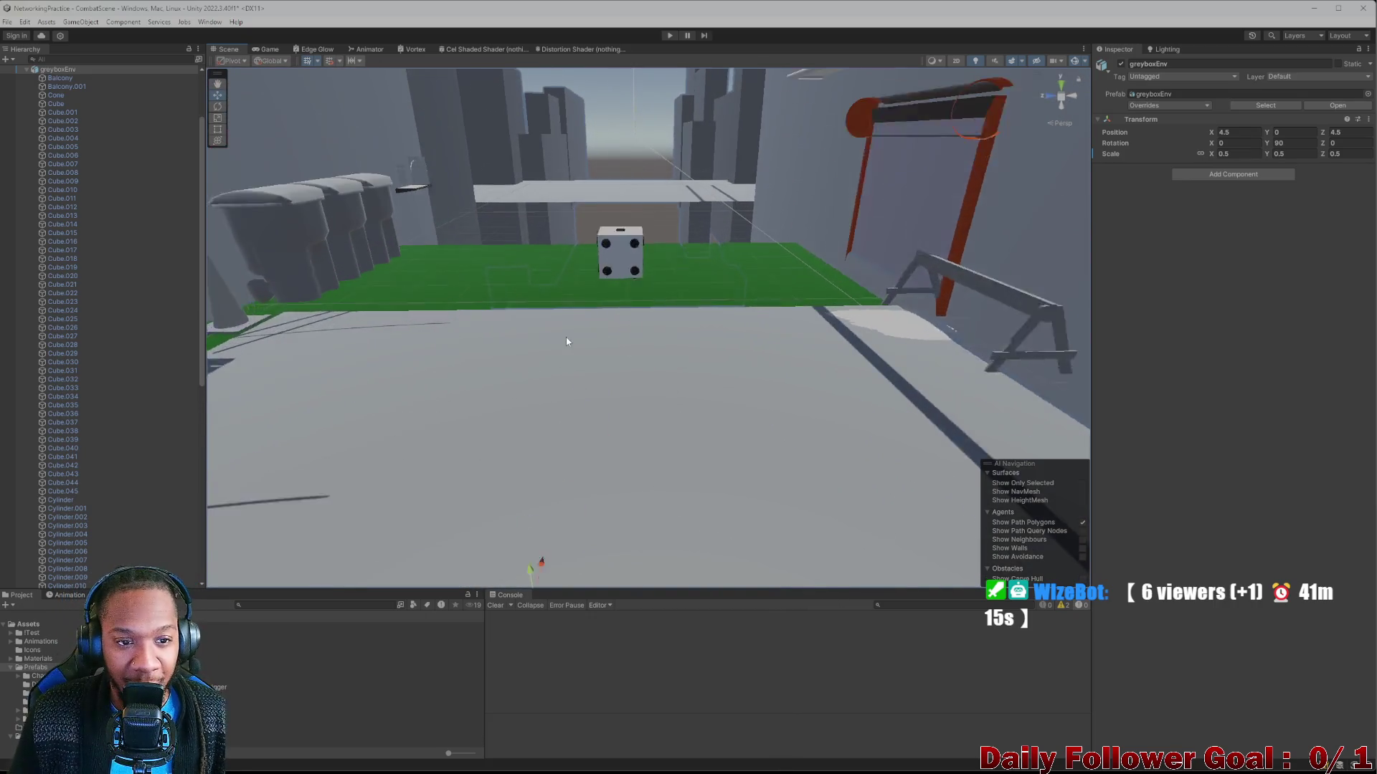
mouse_move(565, 341)
mouse_down()
mouse_move(815, 425)
mouse_move(746, 409)
mouse_move(716, 360)
mouse_up()
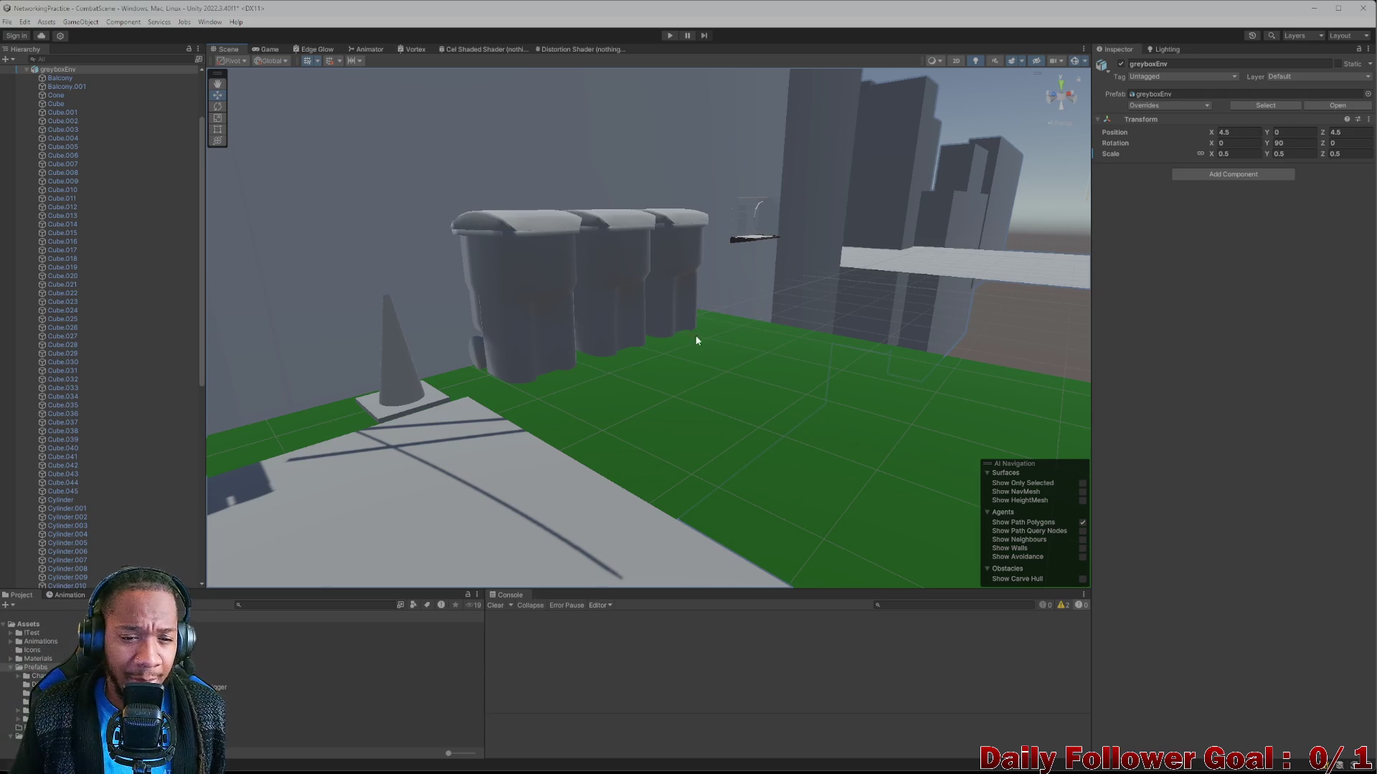
click(535, 283)
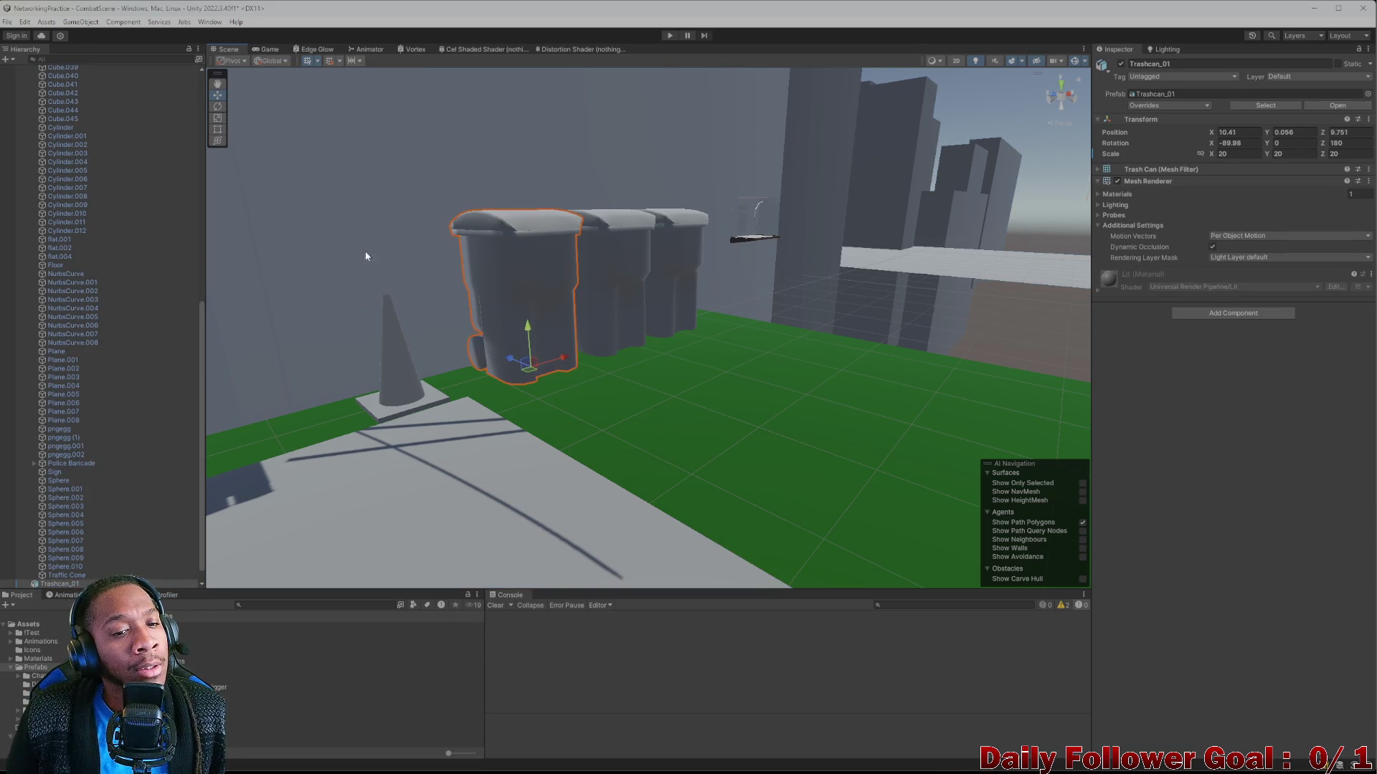
mouse_move(510, 166)
mouse_down()
mouse_move(625, 206)
mouse_move(615, 199)
mouse_up()
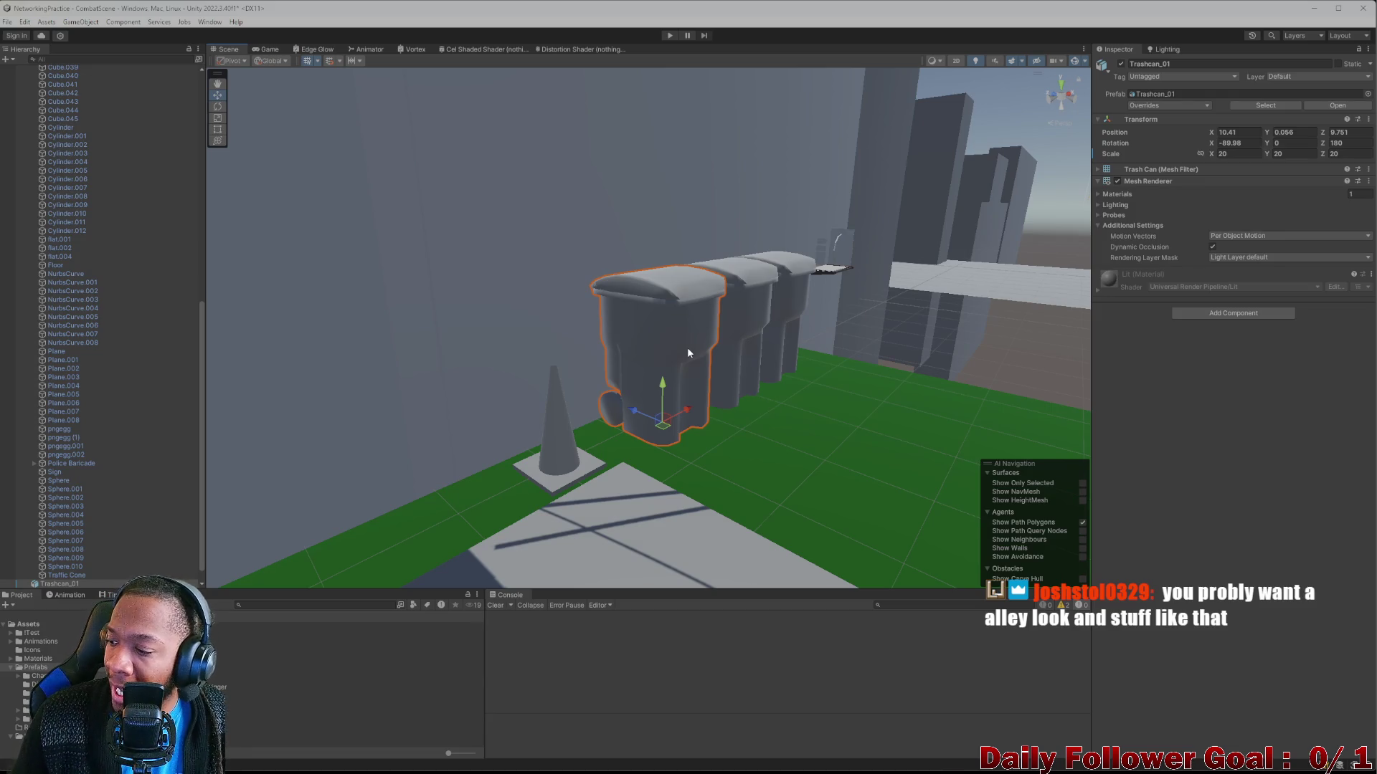
mouse_move(559, 238)
mouse_down()
mouse_move(637, 330)
mouse_move(643, 284)
mouse_move(704, 348)
mouse_move(614, 367)
mouse_up()
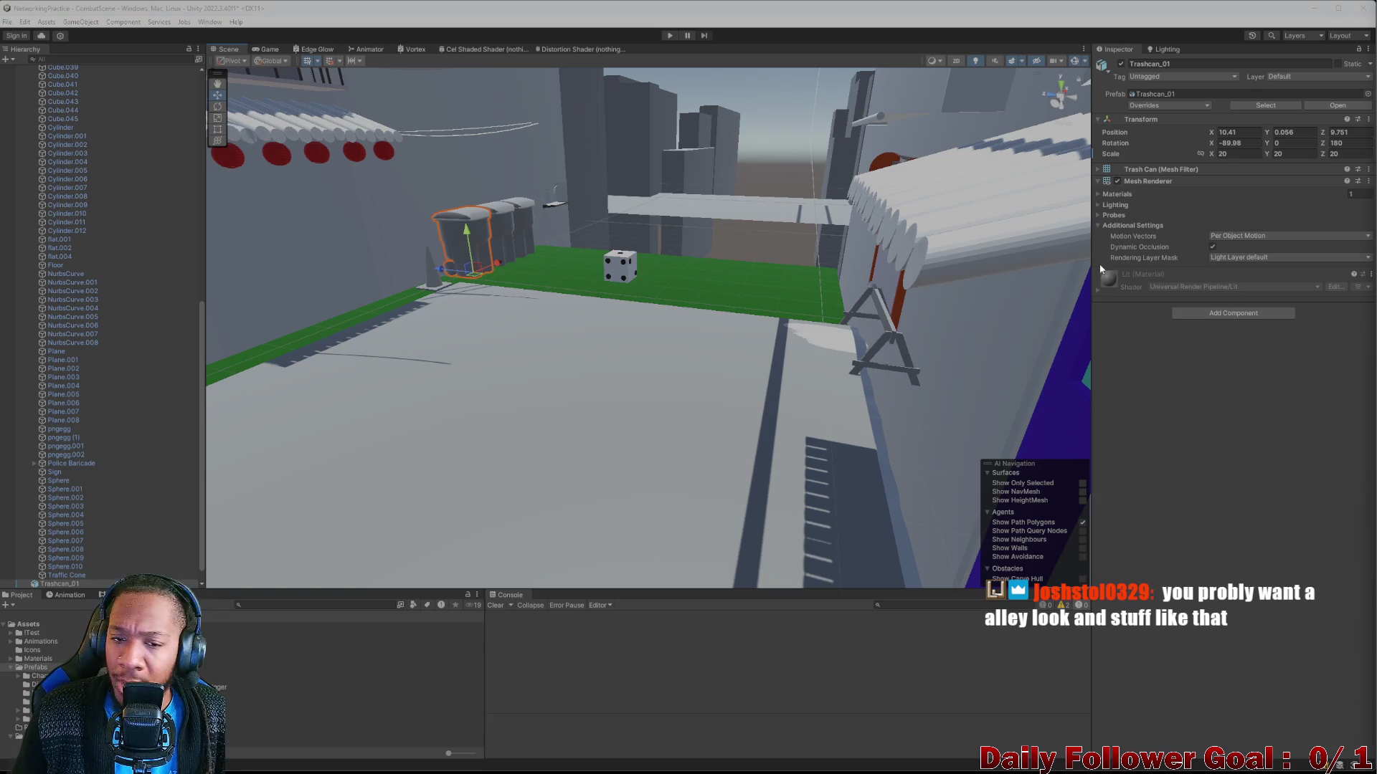
mouse_move(609, 272)
mouse_down()
mouse_move(633, 280)
mouse_move(719, 209)
mouse_move(681, 424)
mouse_move(664, 449)
mouse_move(547, 454)
mouse_move(551, 413)
mouse_up()
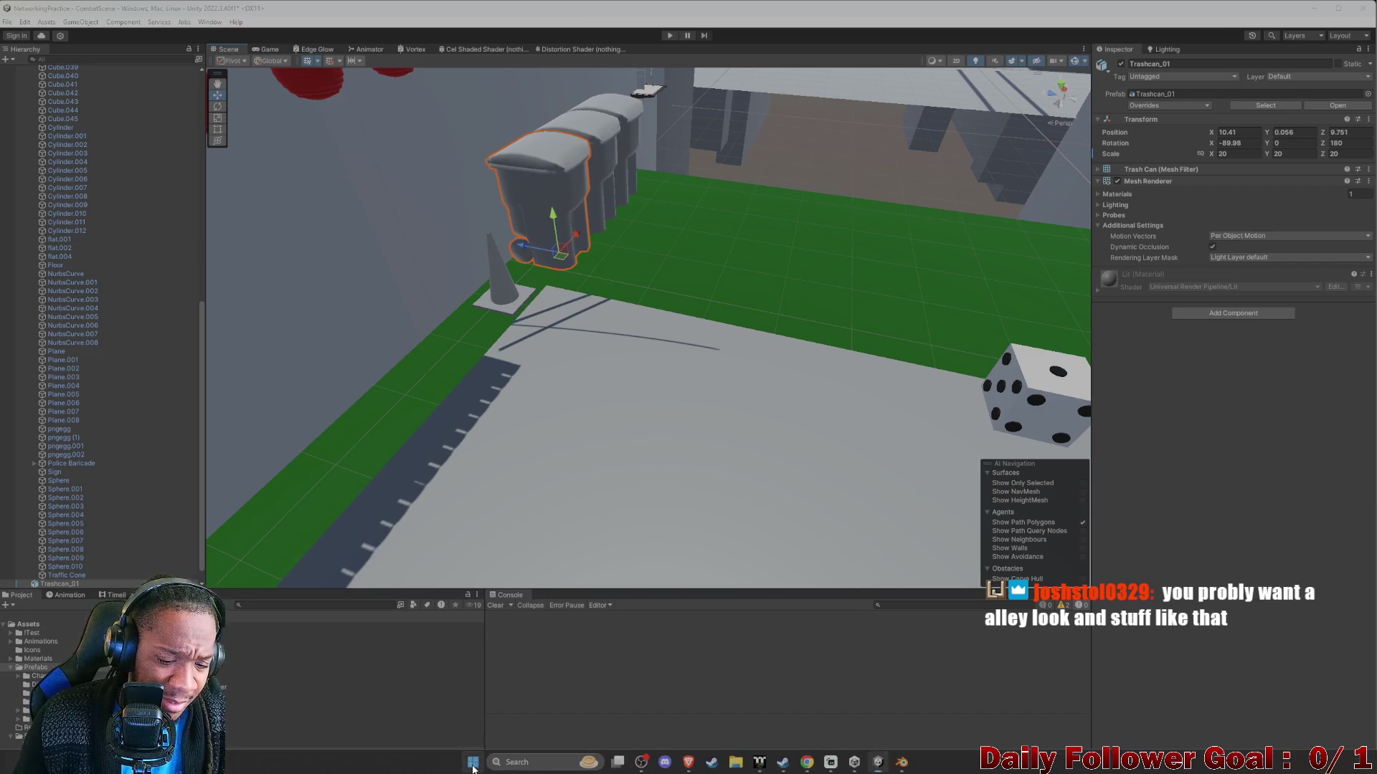
Begin a Start search for 'in', then cancel it and reorient the Unity scene view.
click(473, 762)
text(in)
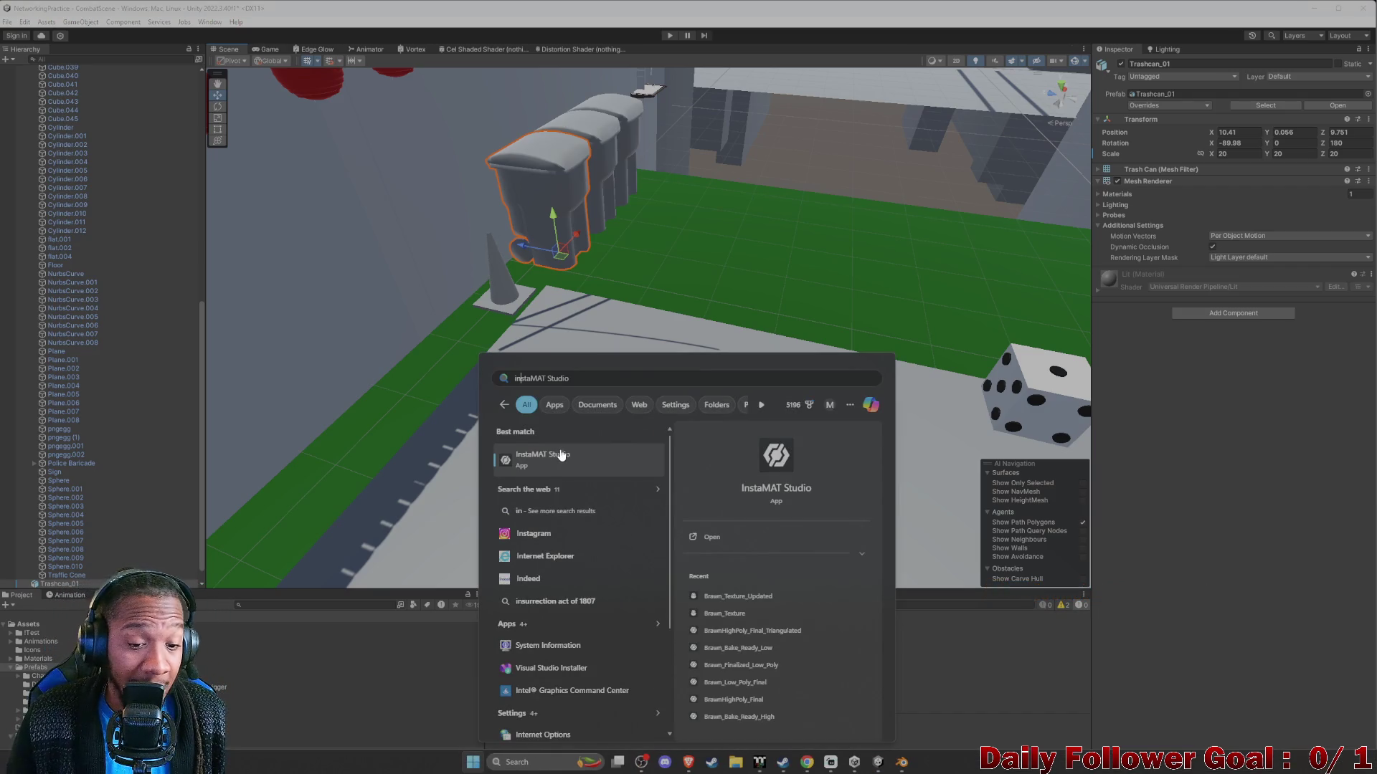
click(811, 267)
mouse_move(676, 332)
mouse_down()
mouse_move(676, 354)
mouse_move(627, 348)
mouse_move(777, 431)
mouse_move(784, 452)
mouse_up()
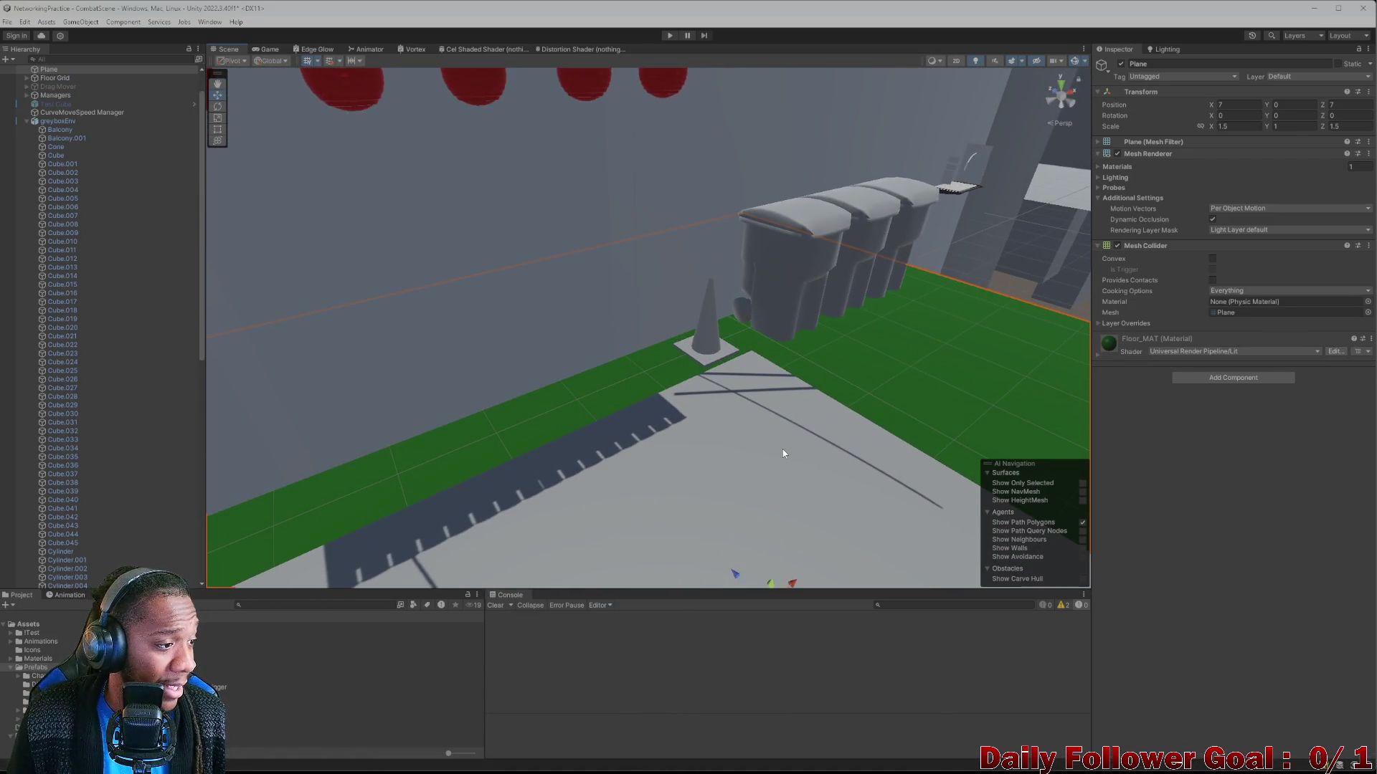
scroll(786, 389, up, 2)
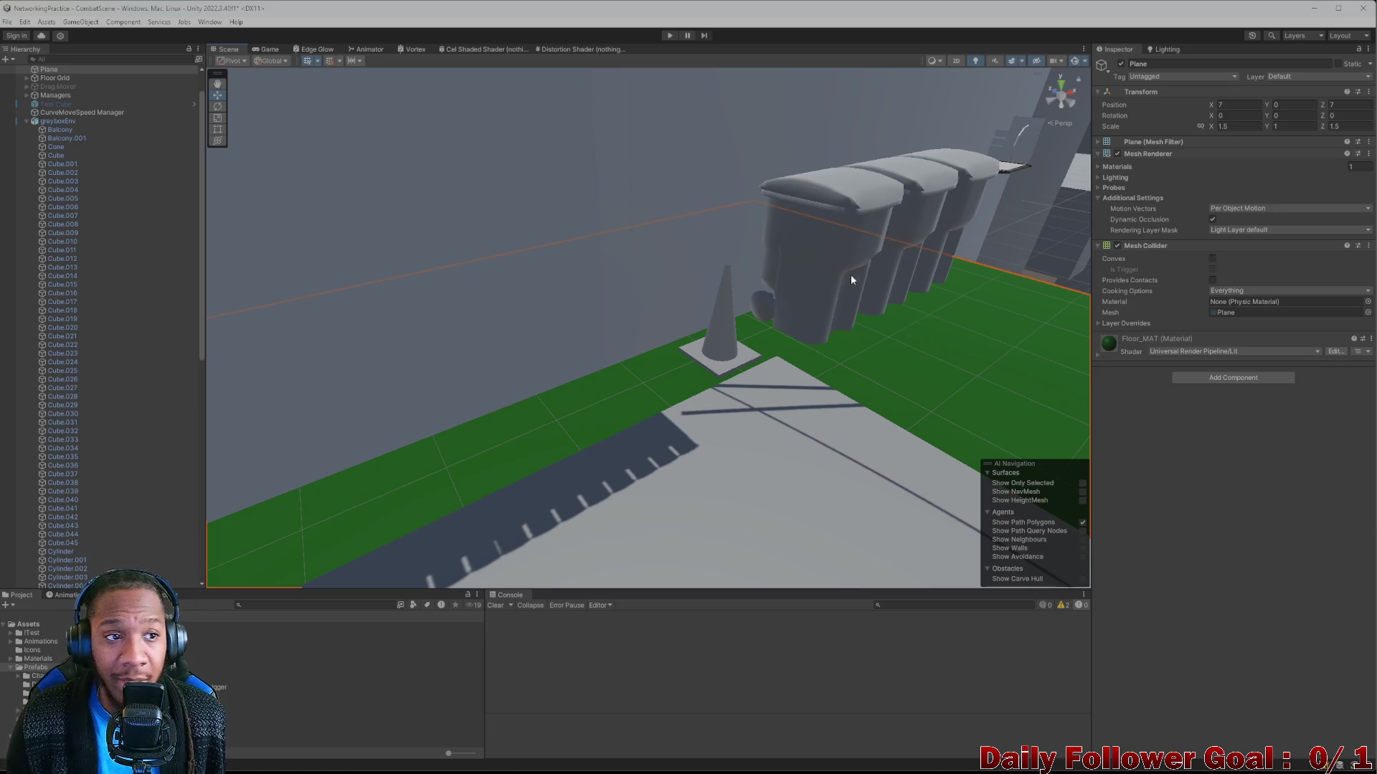
Minimize the Unity editor, close Unity Hub, and bring up the Start search box.
click(1313, 9)
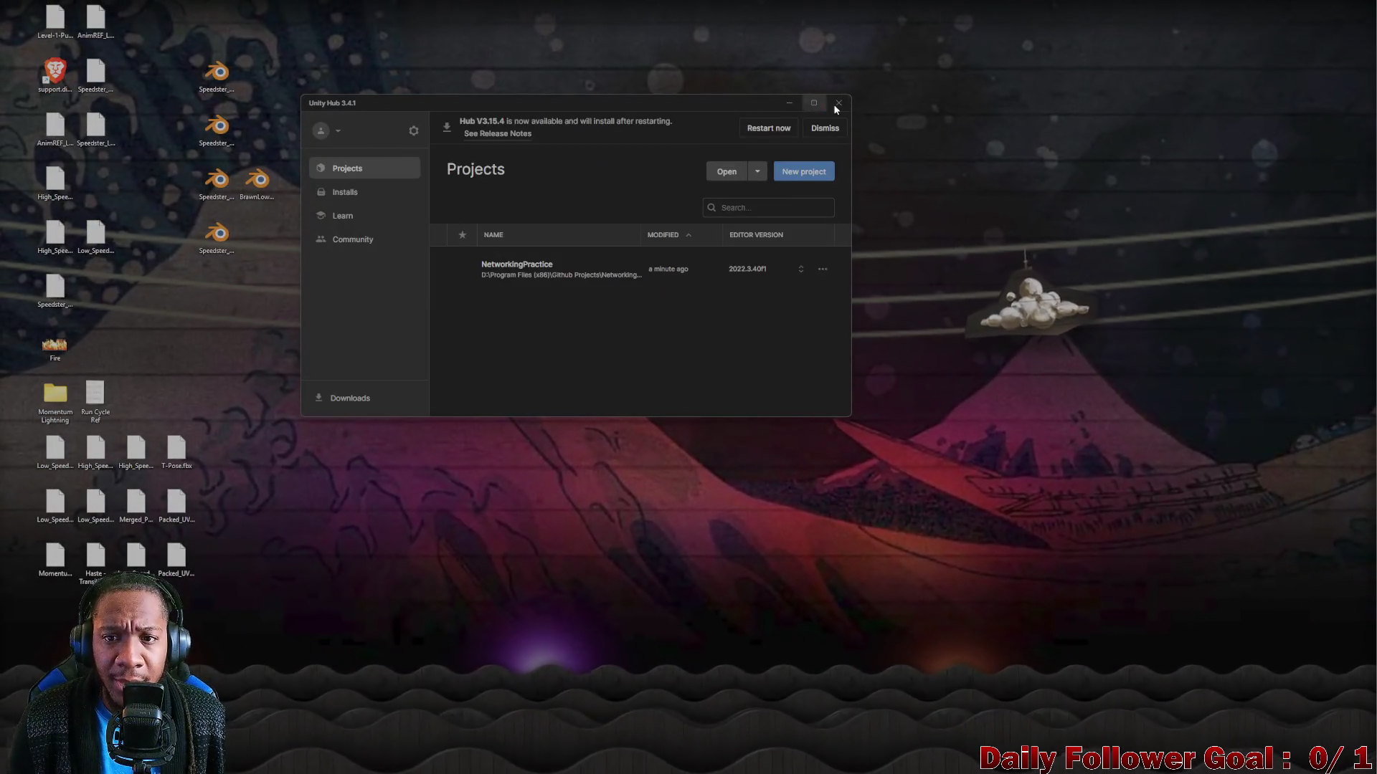
click(838, 103)
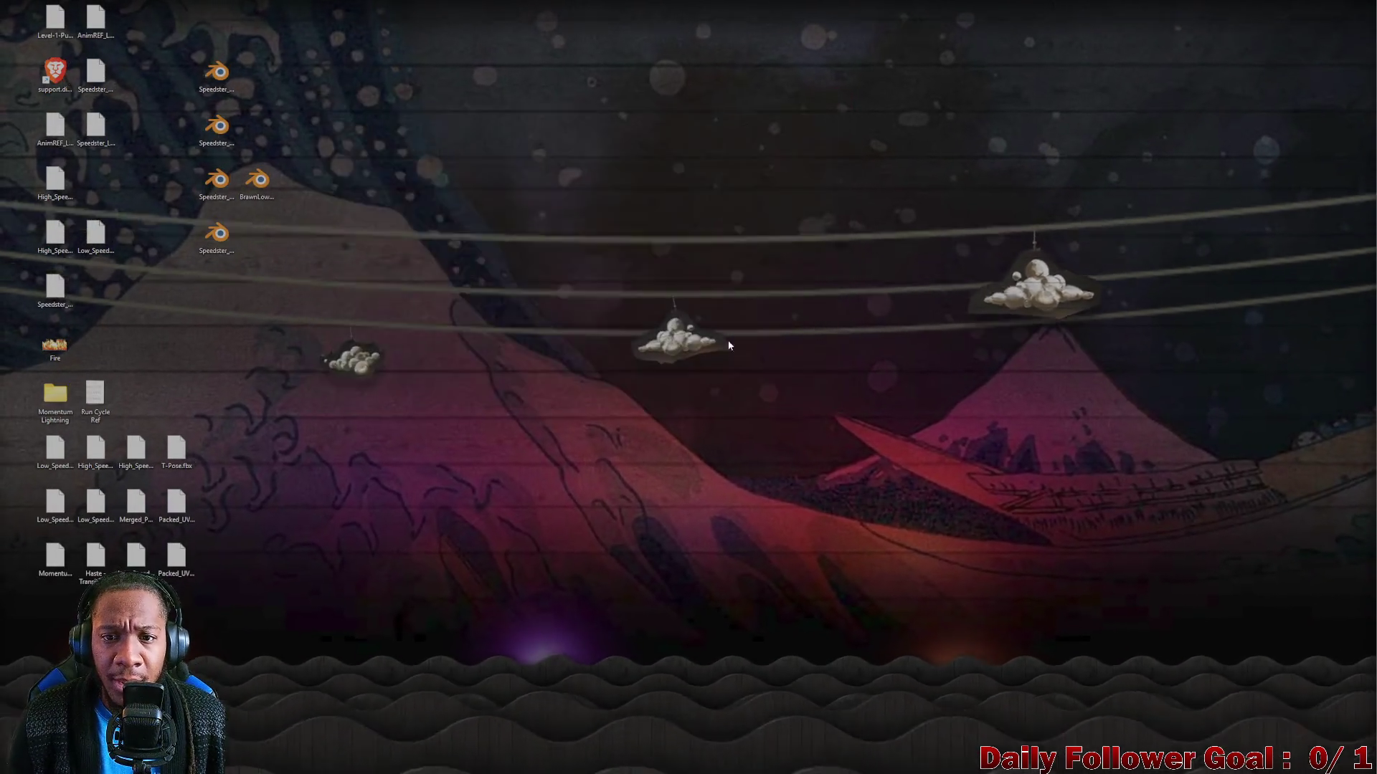
click(553, 762)
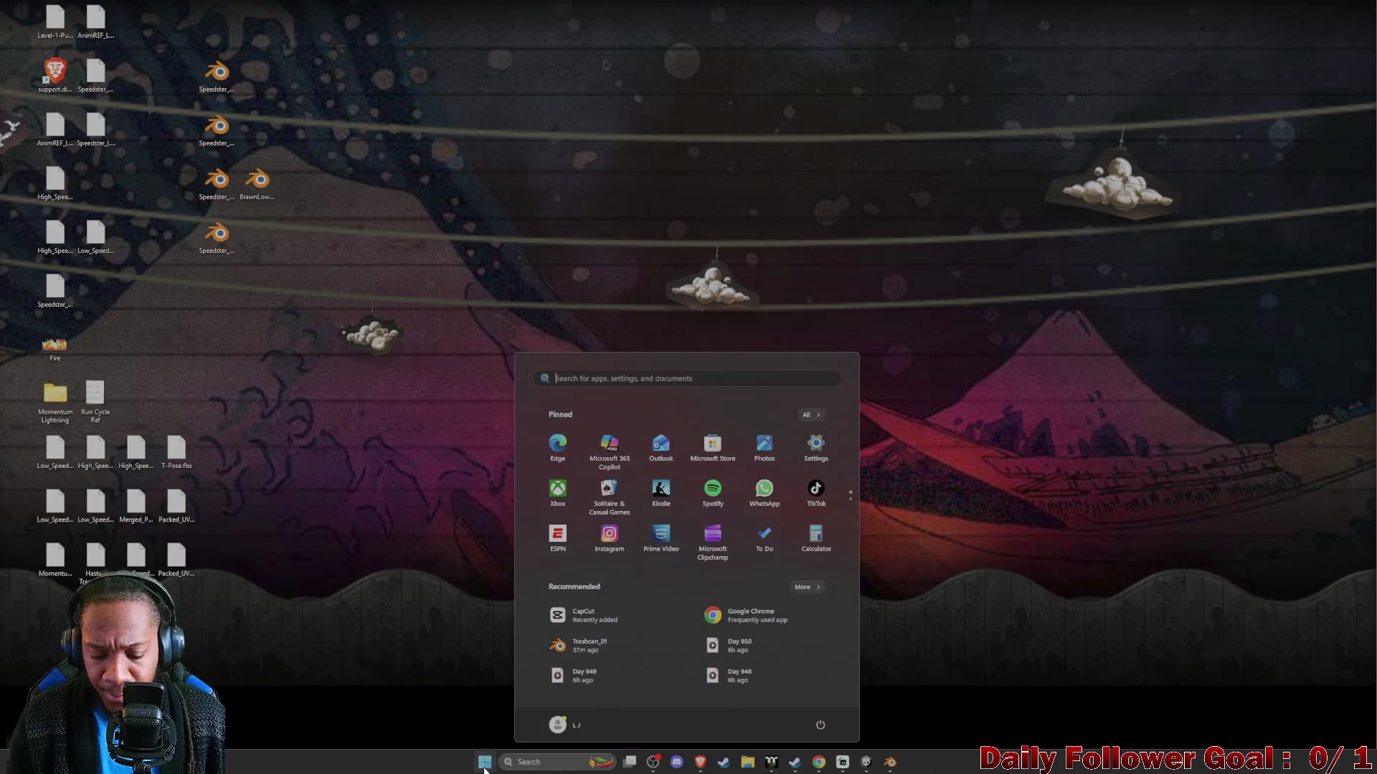
Launch InstaMAT Studio via Start search and begin a new Asset Texturing project.
text(instaMAT Studio)
click(565, 467)
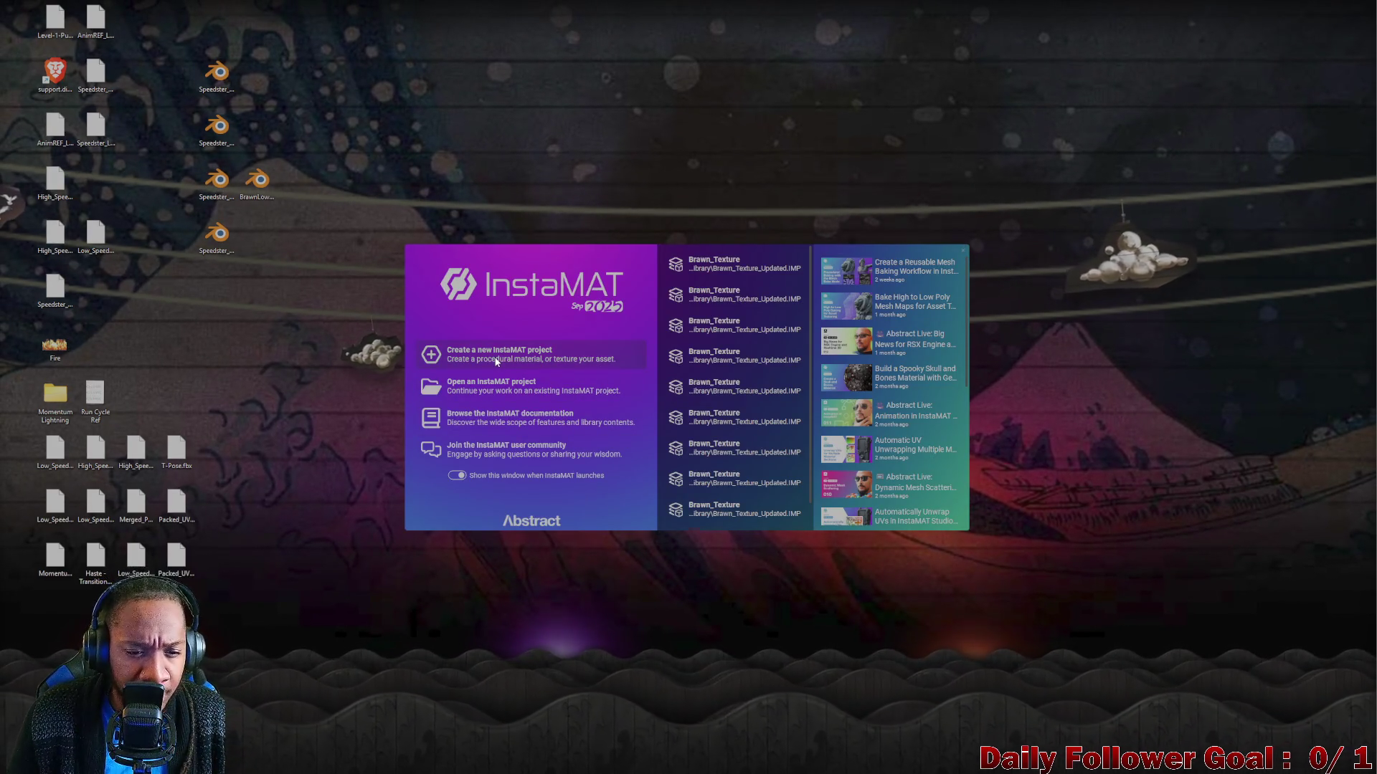
click(496, 360)
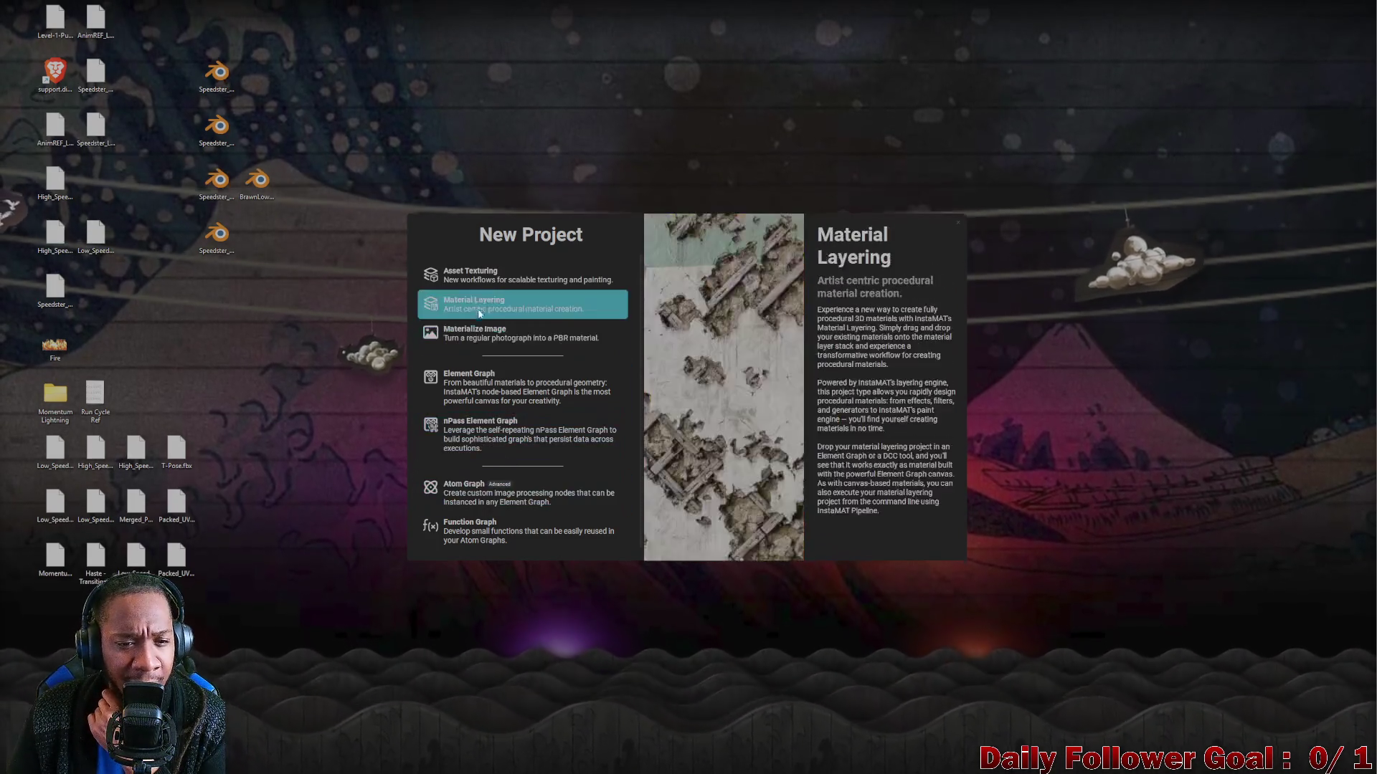
click(472, 275)
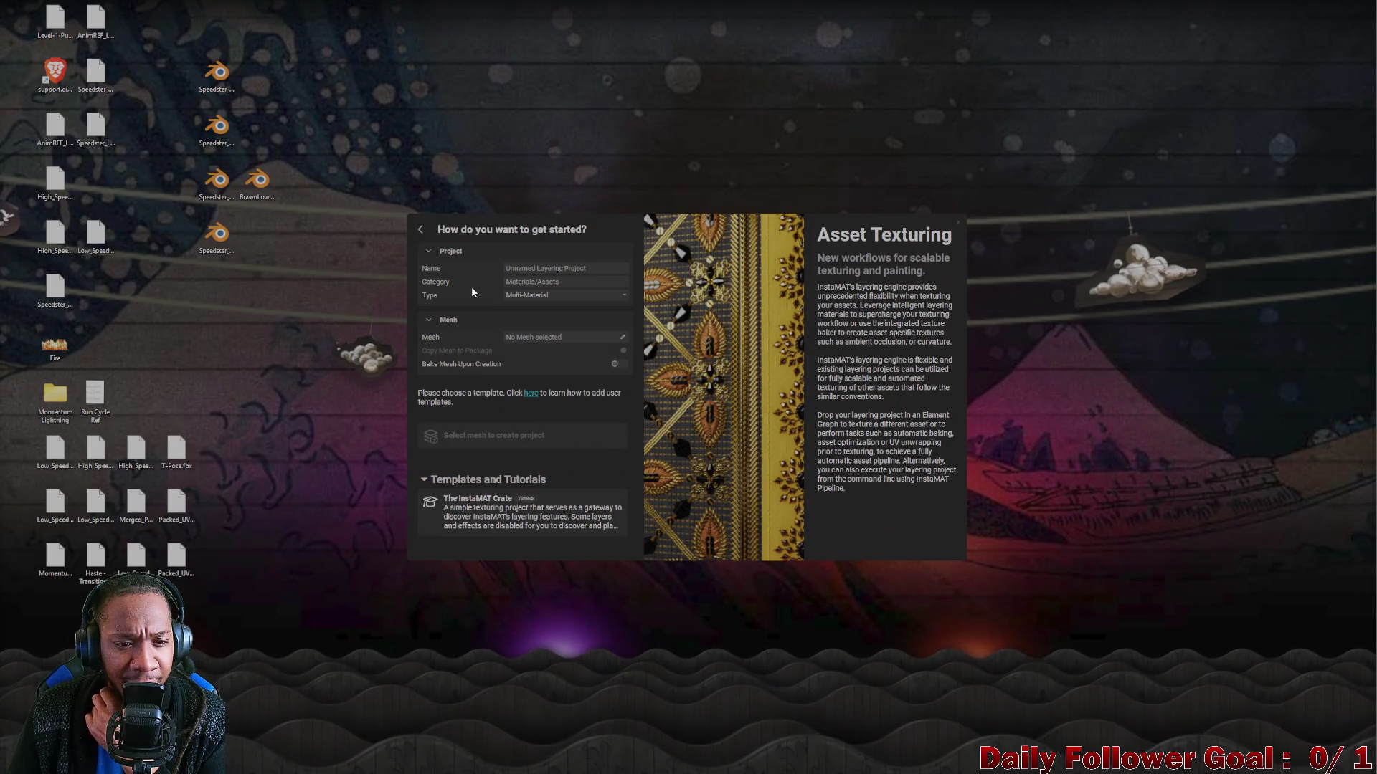
Name the new project TrashCanTEX and choose to pick a local mesh file.
click(602, 269)
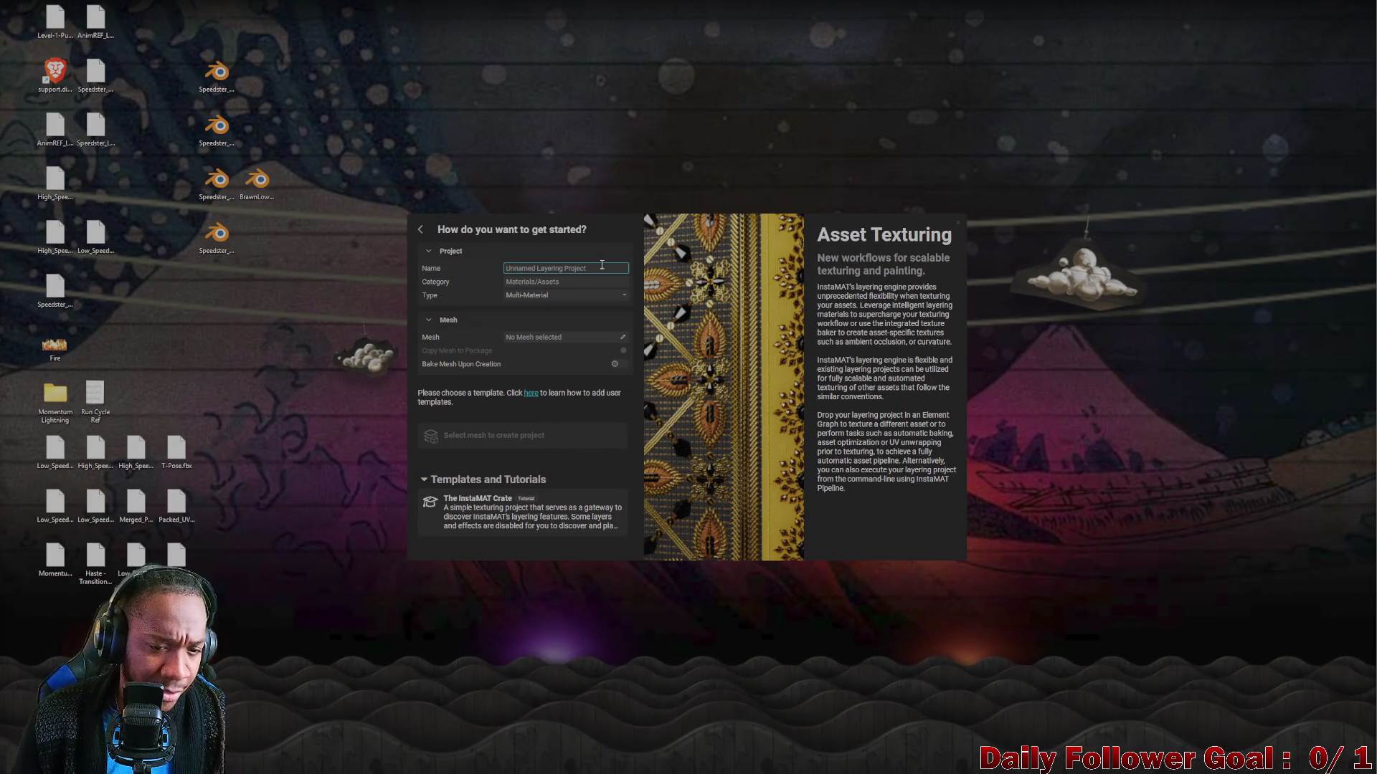
text(TrashCanTEX)
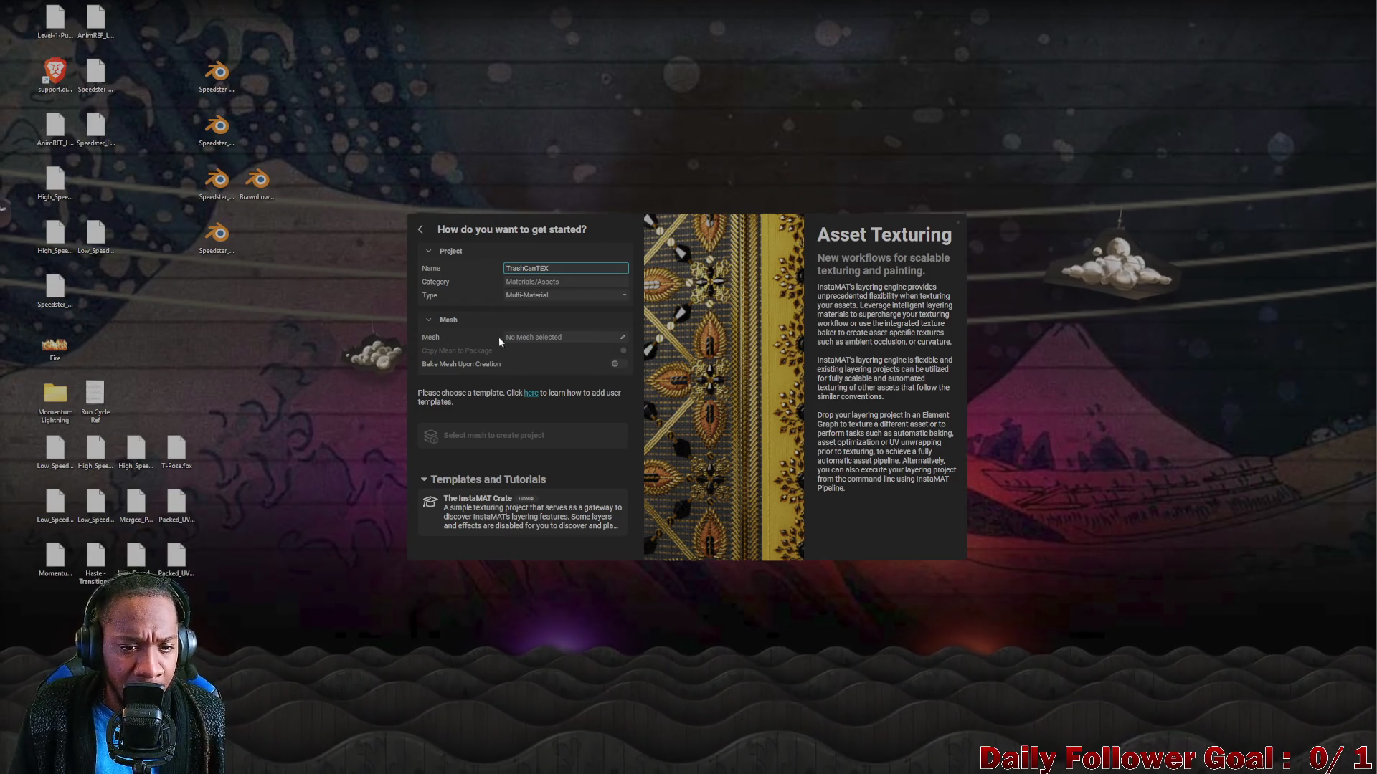
click(622, 337)
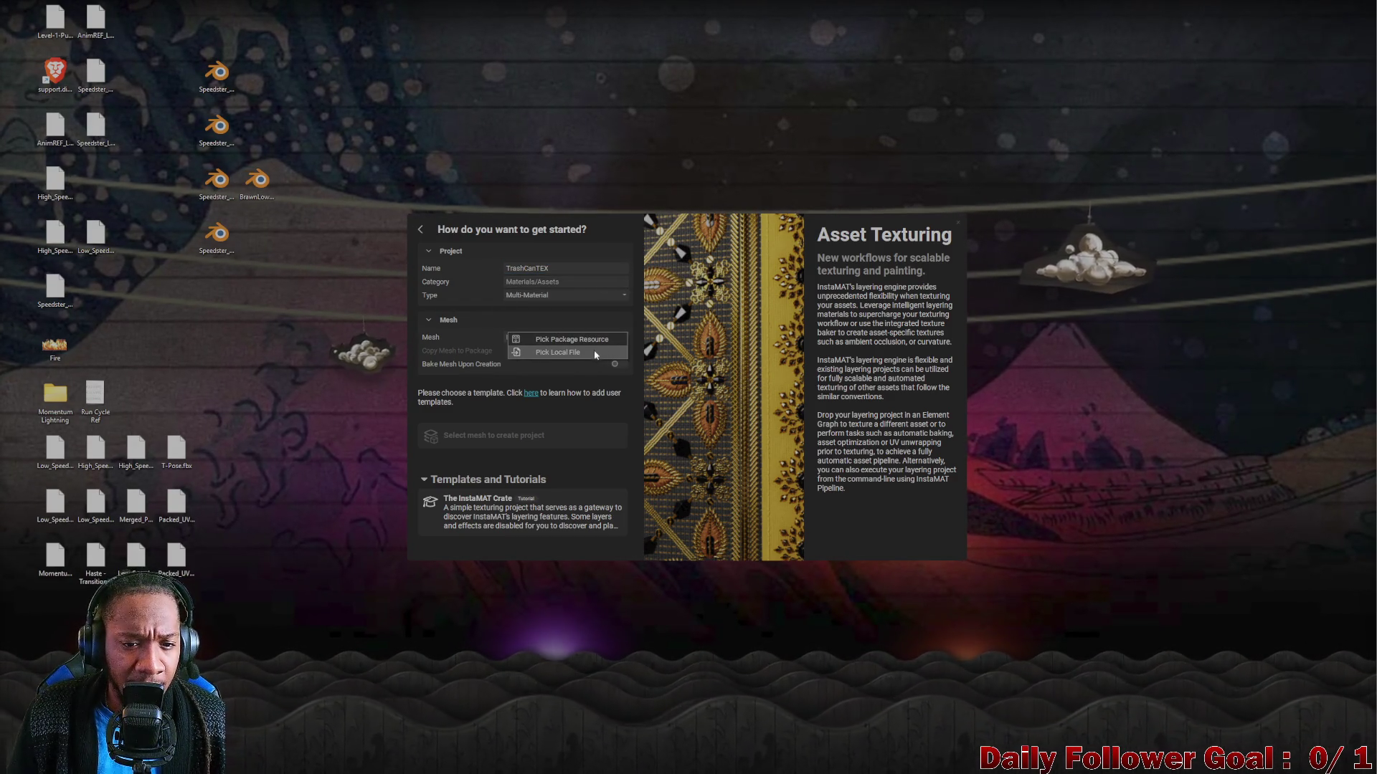
click(556, 352)
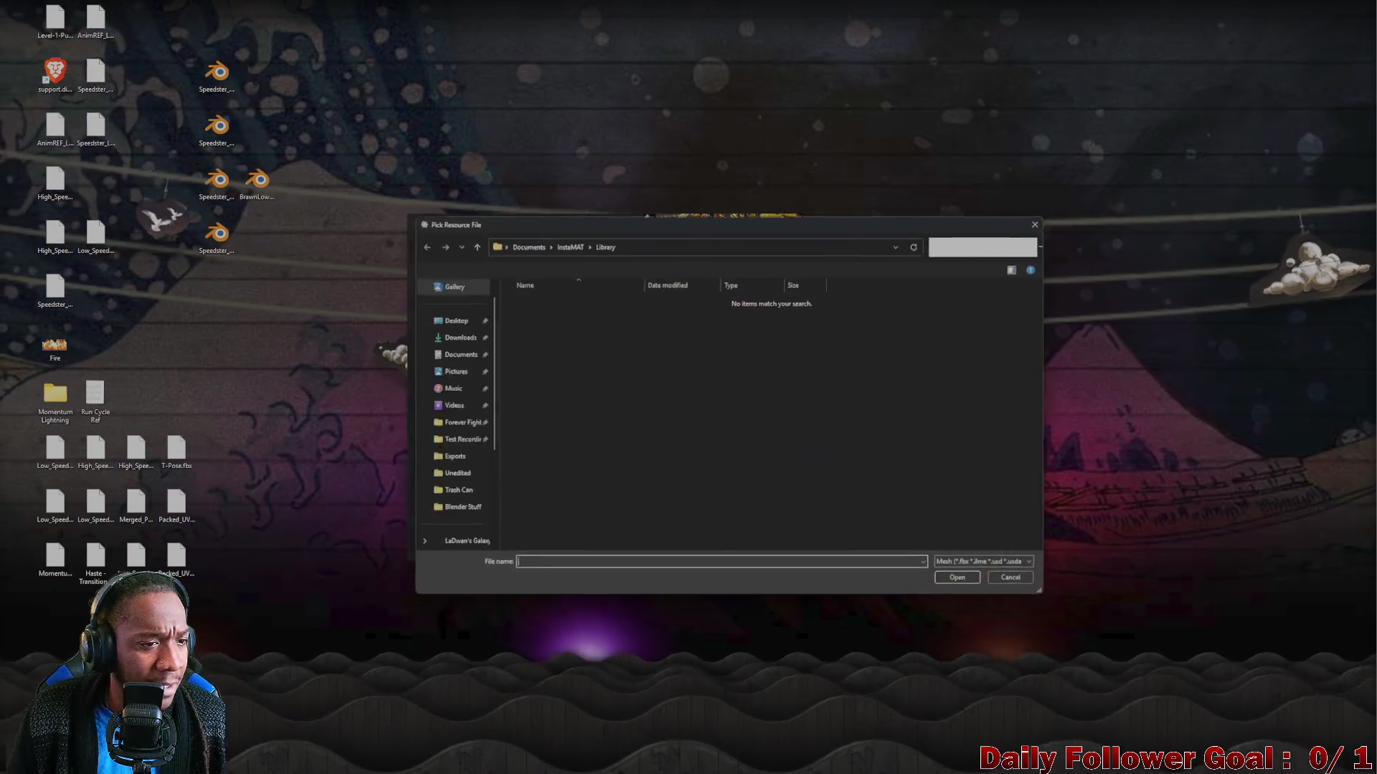
drag(608, 226, 0, 134)
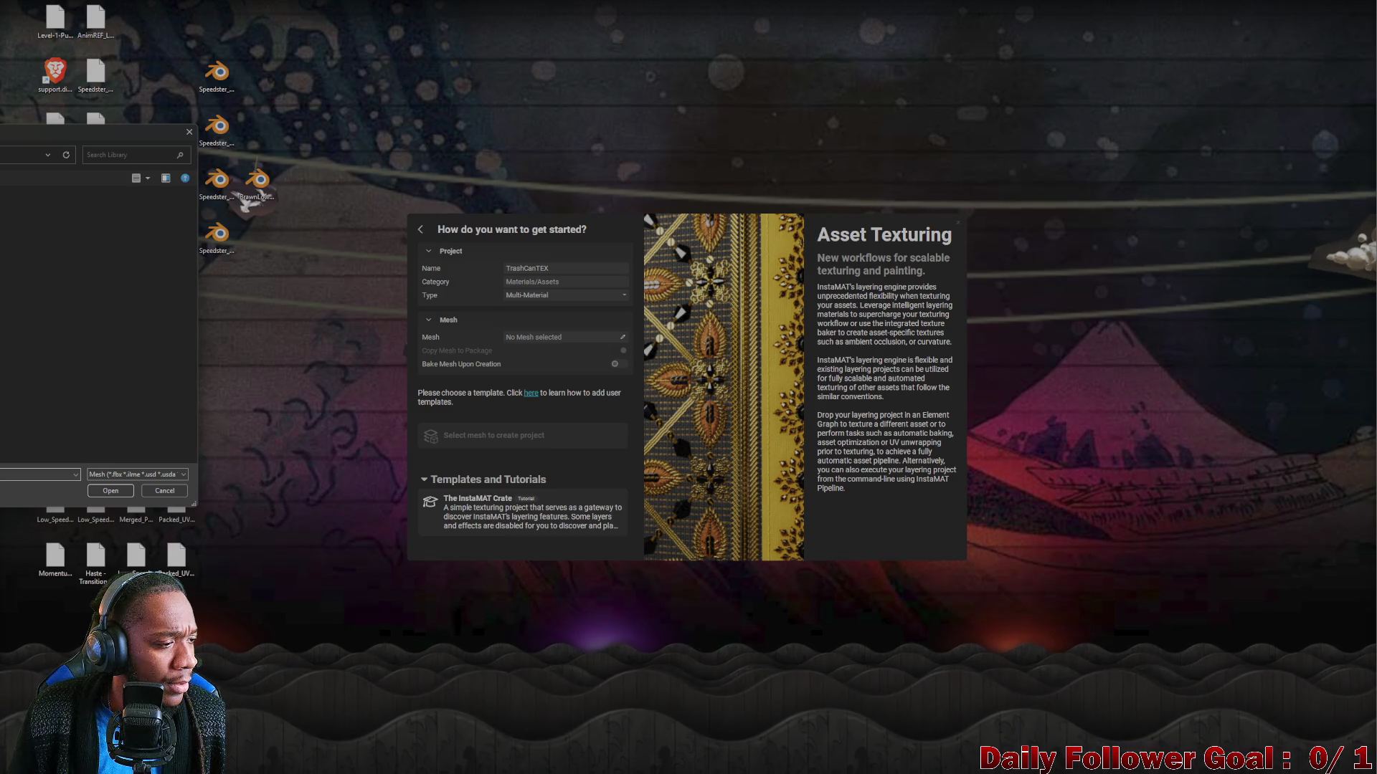
Load Trashcan_01.fbx from Exports > Environments and create the project without a template.
double_click(4, 287)
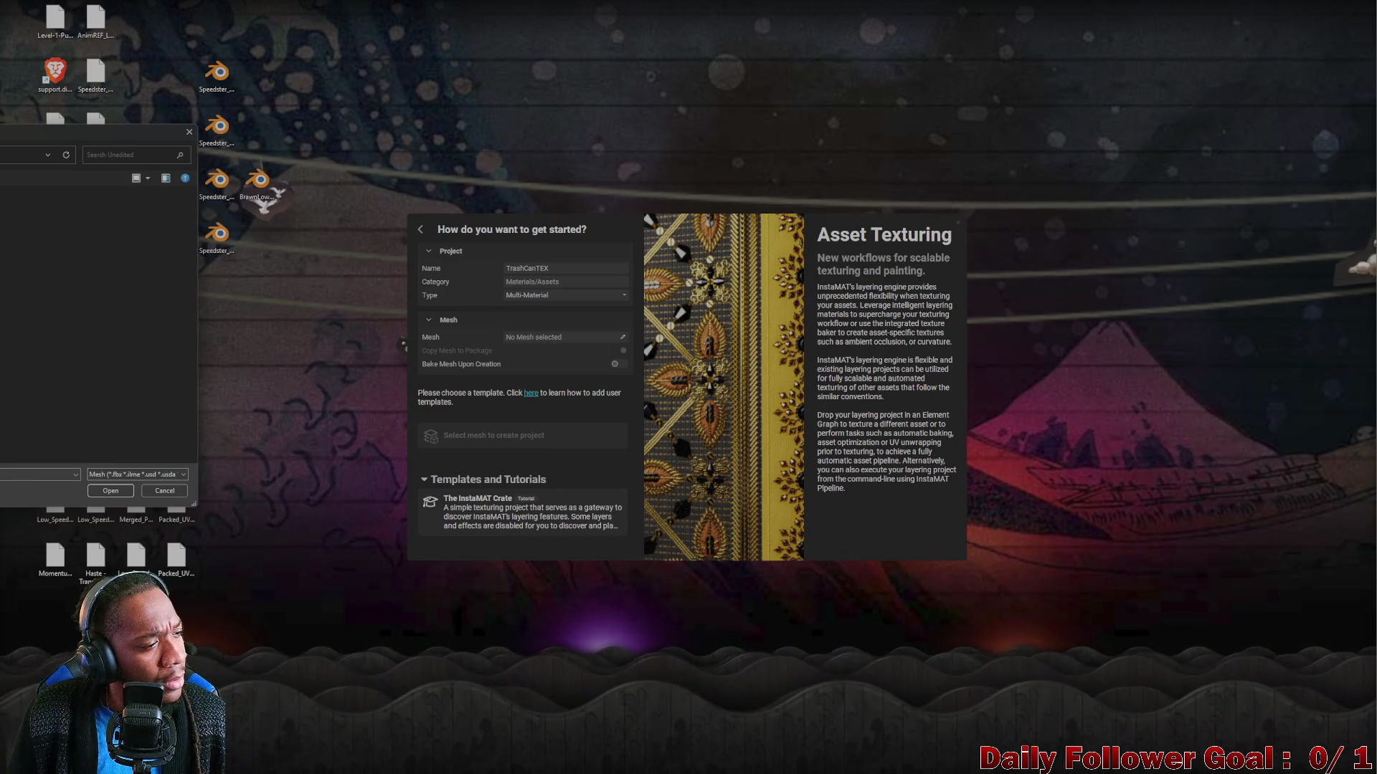
double_click(4, 287)
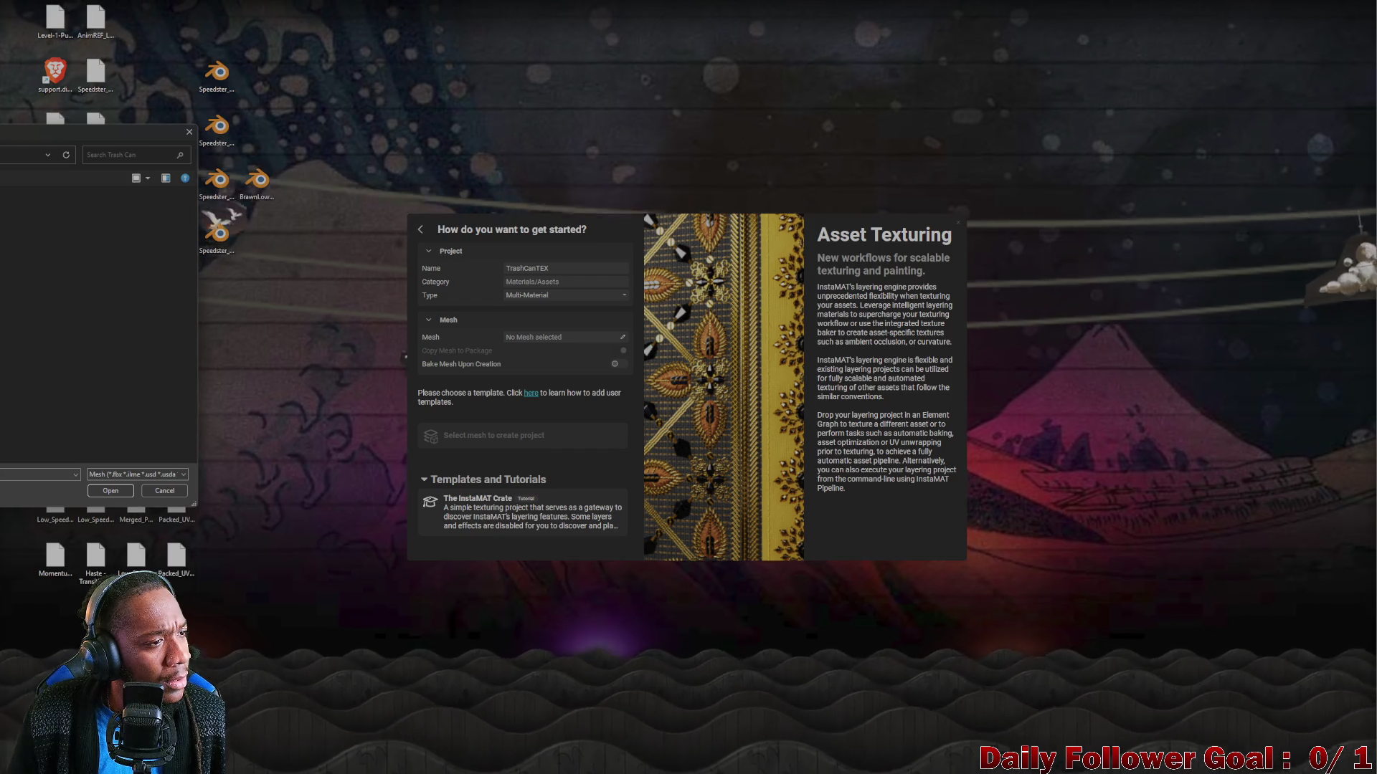
double_click(3, 286)
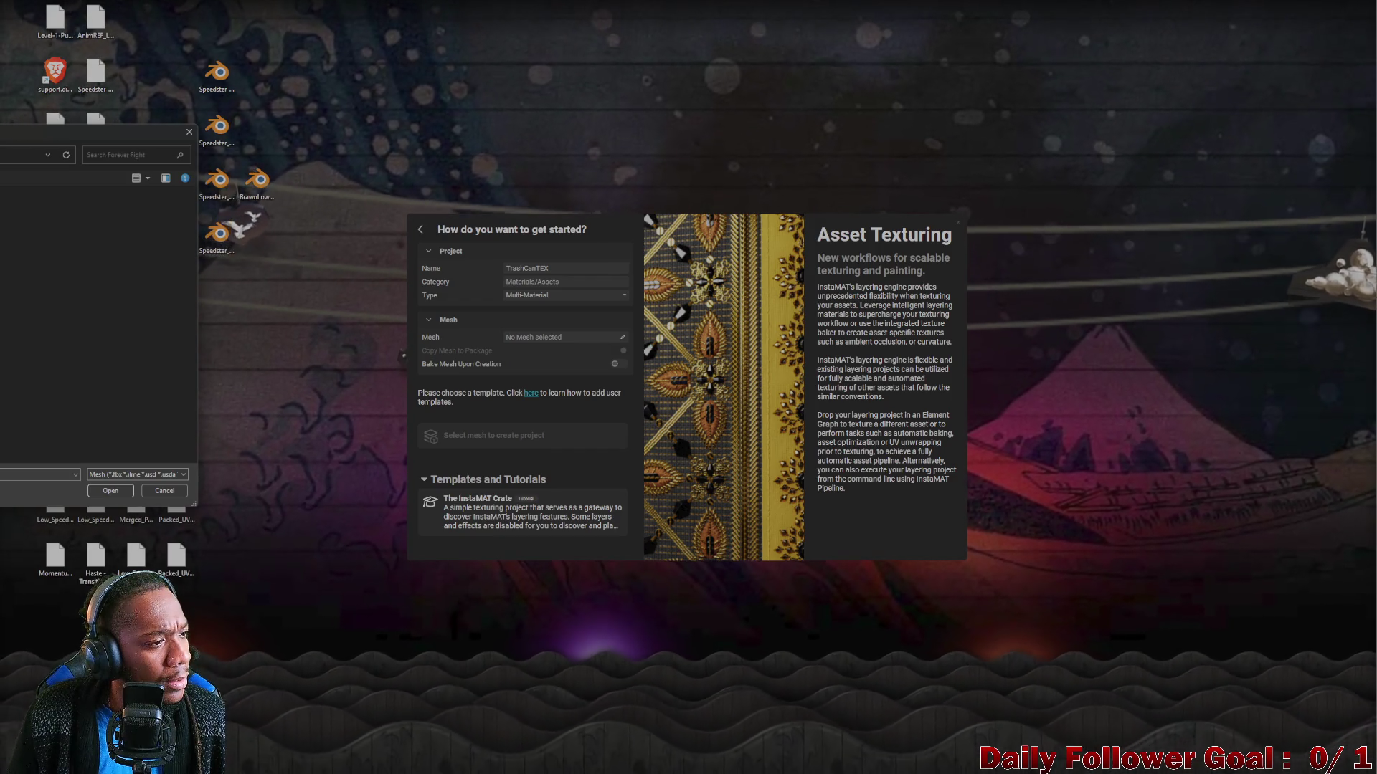
double_click(4, 286)
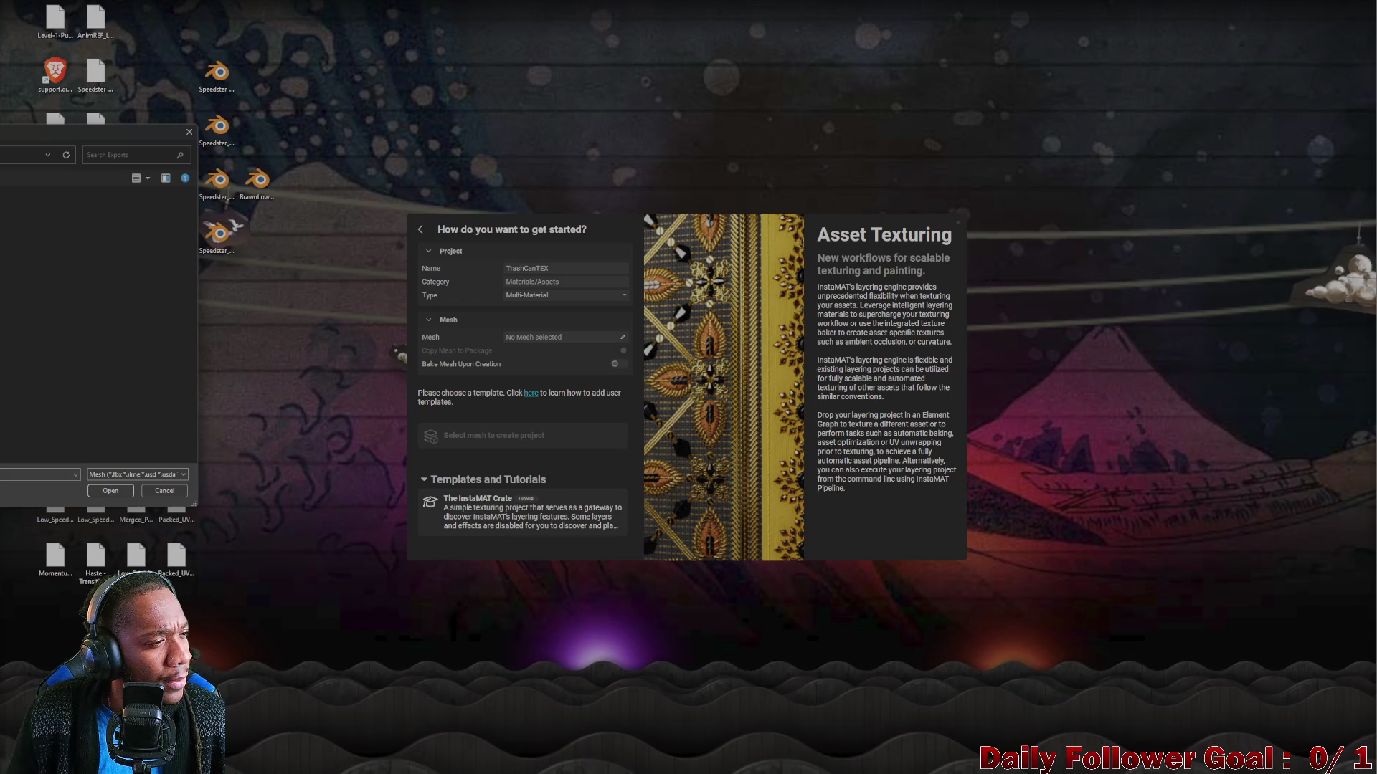
double_click(3, 287)
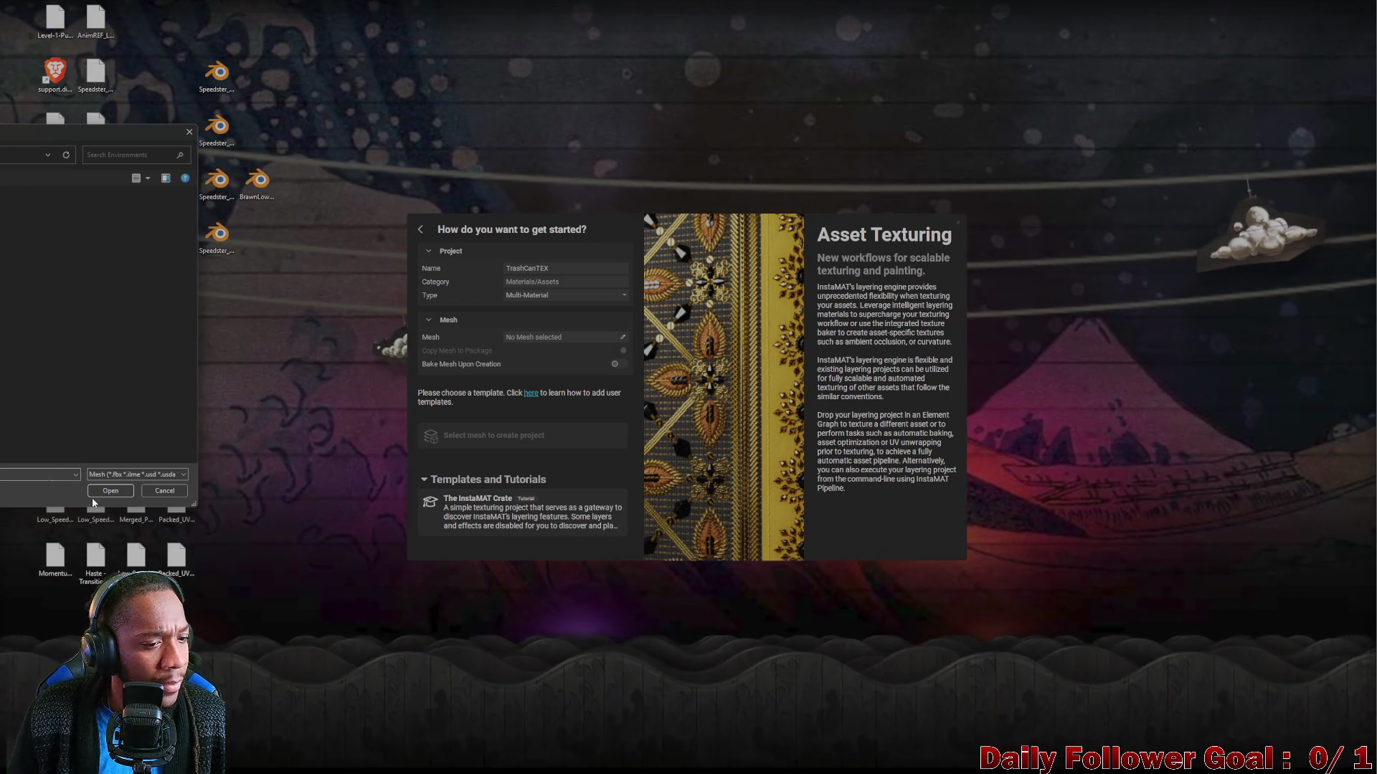
click(109, 491)
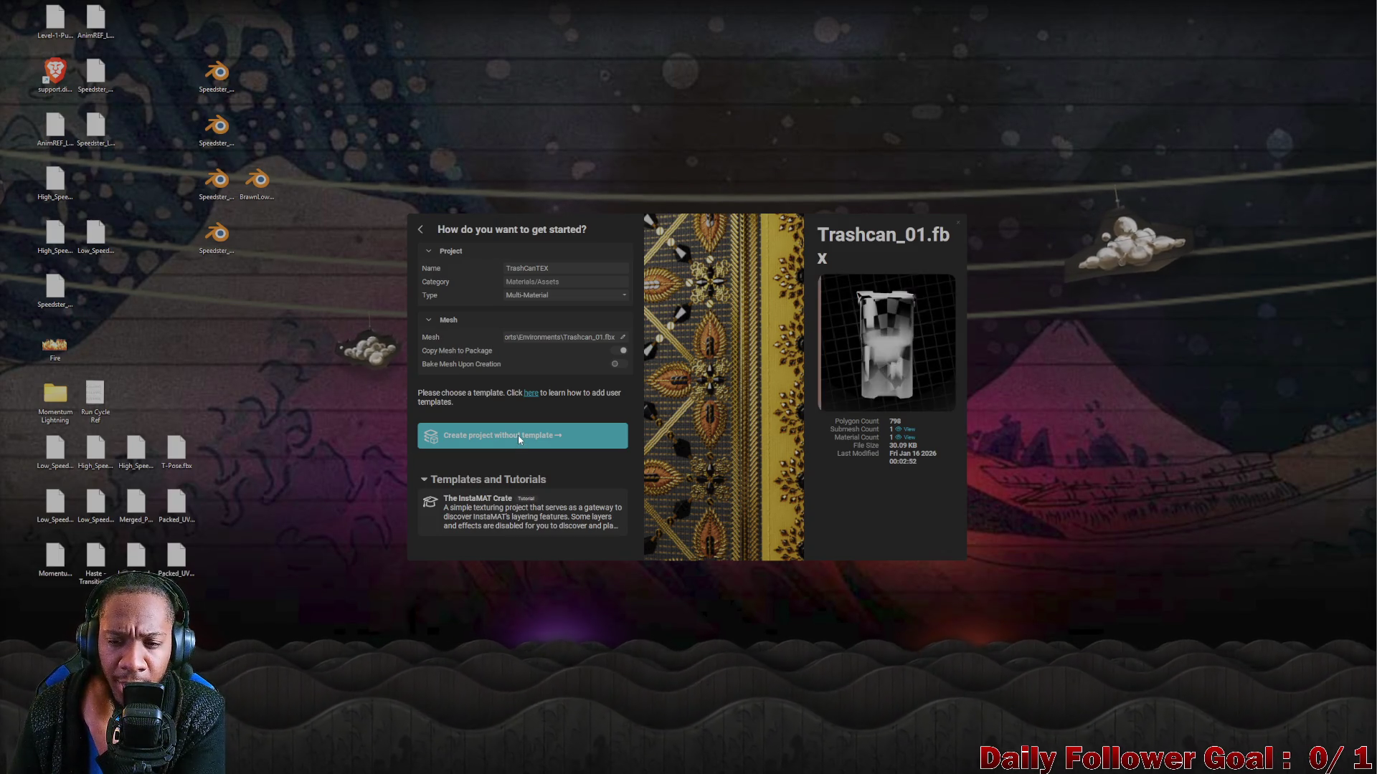
drag(782, 404, 815, 405)
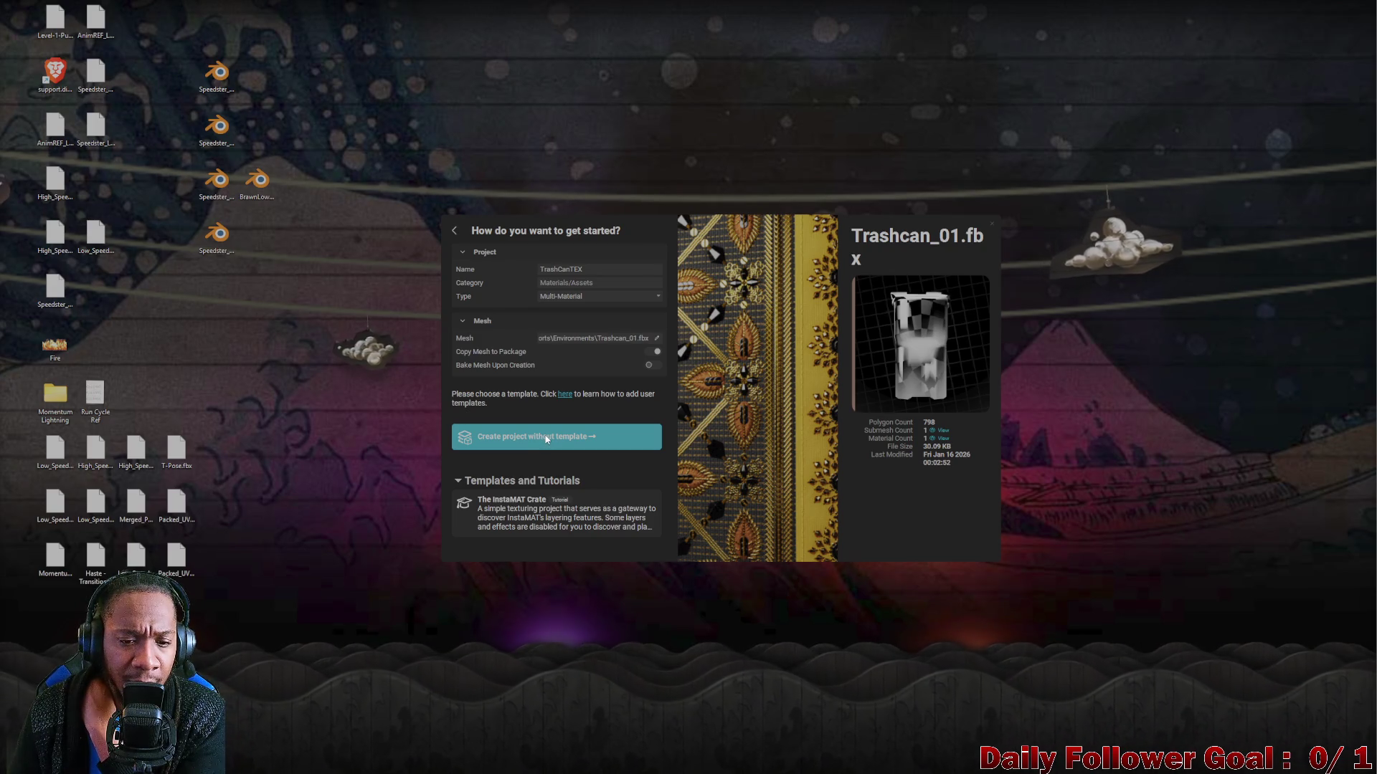
click(546, 443)
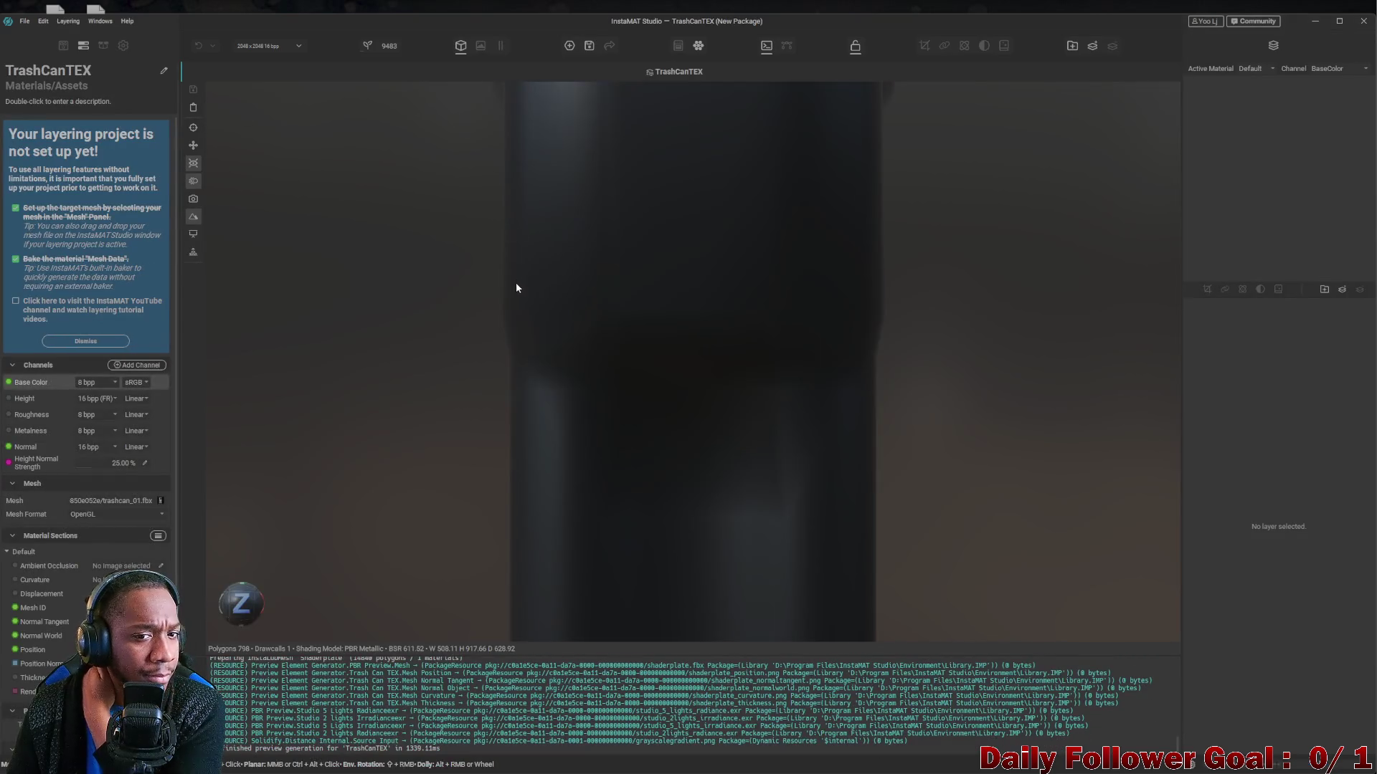
Orbit and pan around the trash can mesh to inspect it from several sides.
mouse_move(482, 308)
mouse_down()
mouse_move(605, 408)
mouse_move(480, 401)
mouse_move(922, 409)
mouse_up()
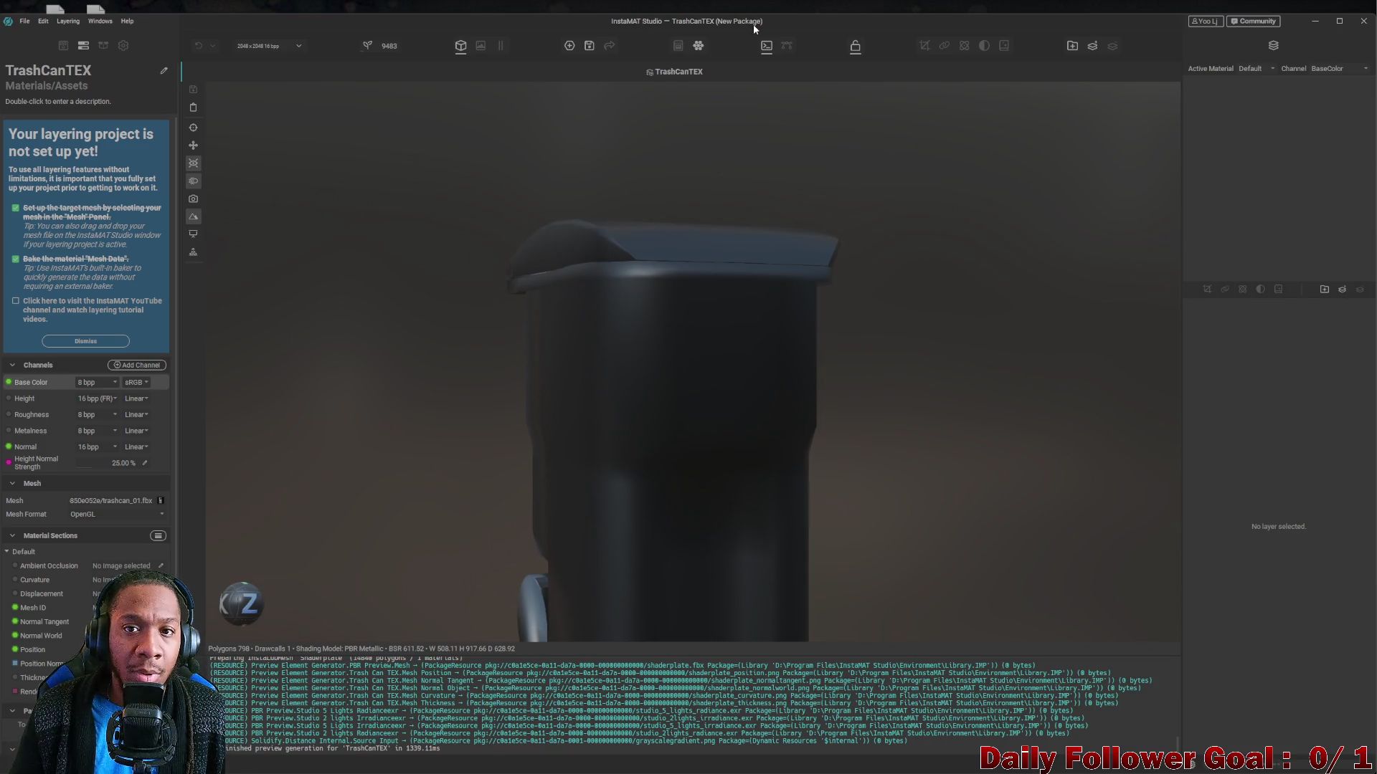
mouse_move(752, 23)
mouse_down()
mouse_move(791, 78)
mouse_move(789, 2)
mouse_up()
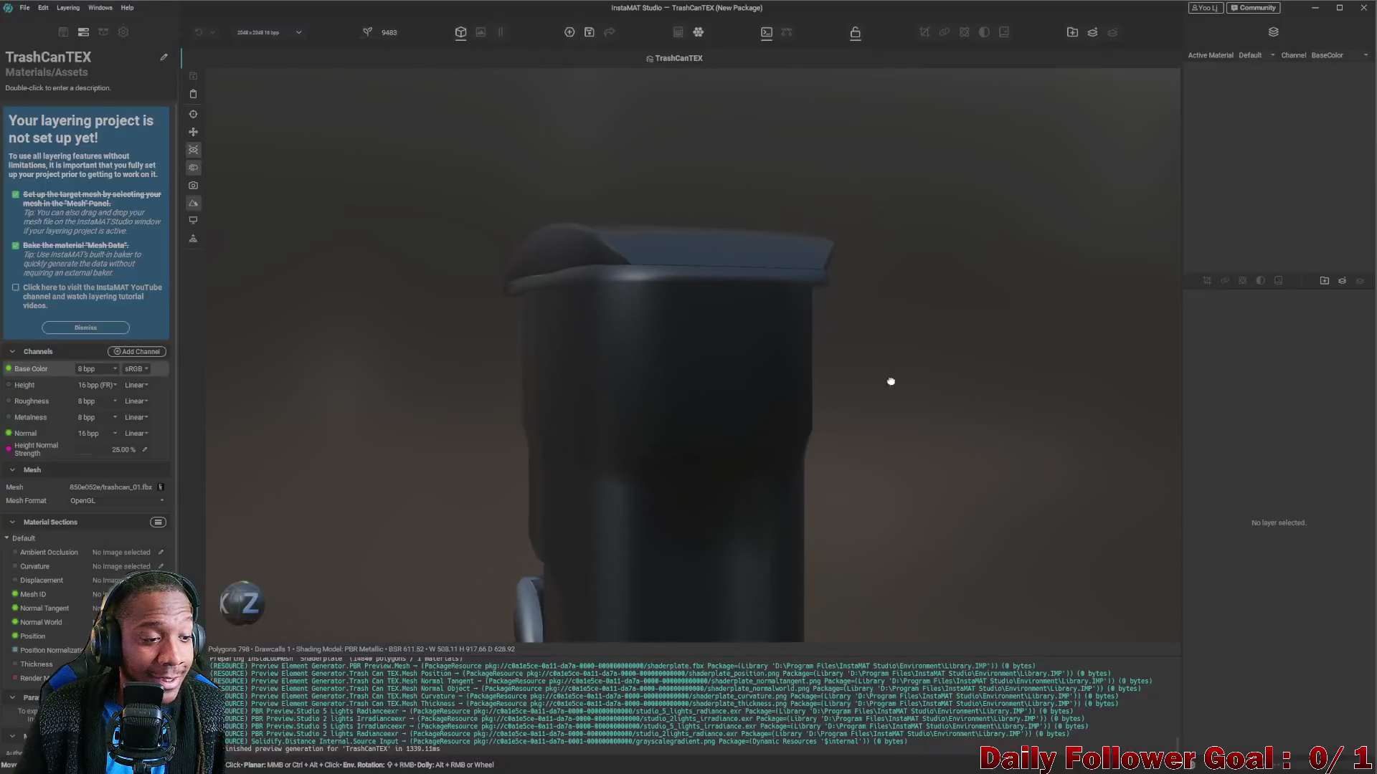
mouse_move(891, 381)
mouse_down()
mouse_move(946, 326)
mouse_move(1006, 379)
mouse_up()
drag(842, 465, 852, 422)
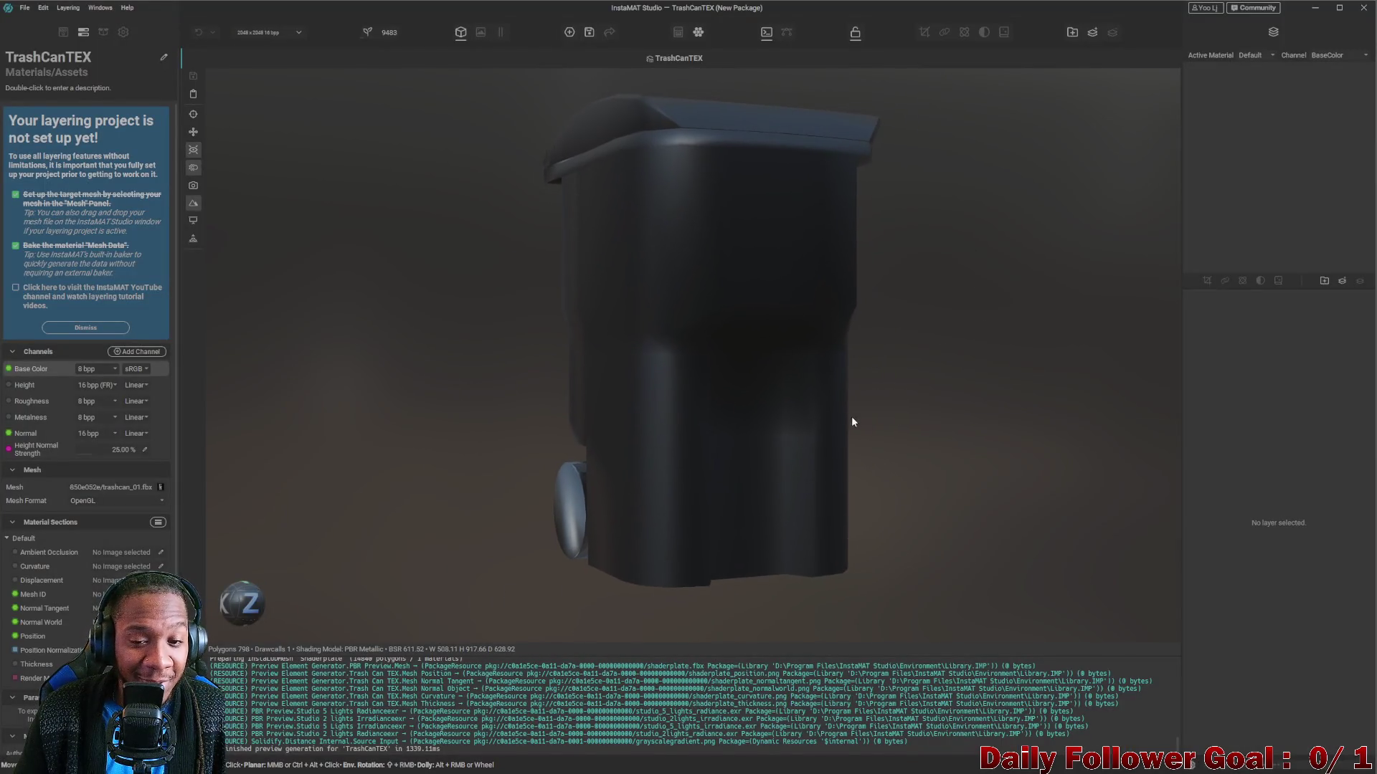
mouse_move(793, 386)
mouse_down()
mouse_move(781, 252)
mouse_move(965, 252)
mouse_move(577, 492)
mouse_move(873, 727)
mouse_up()
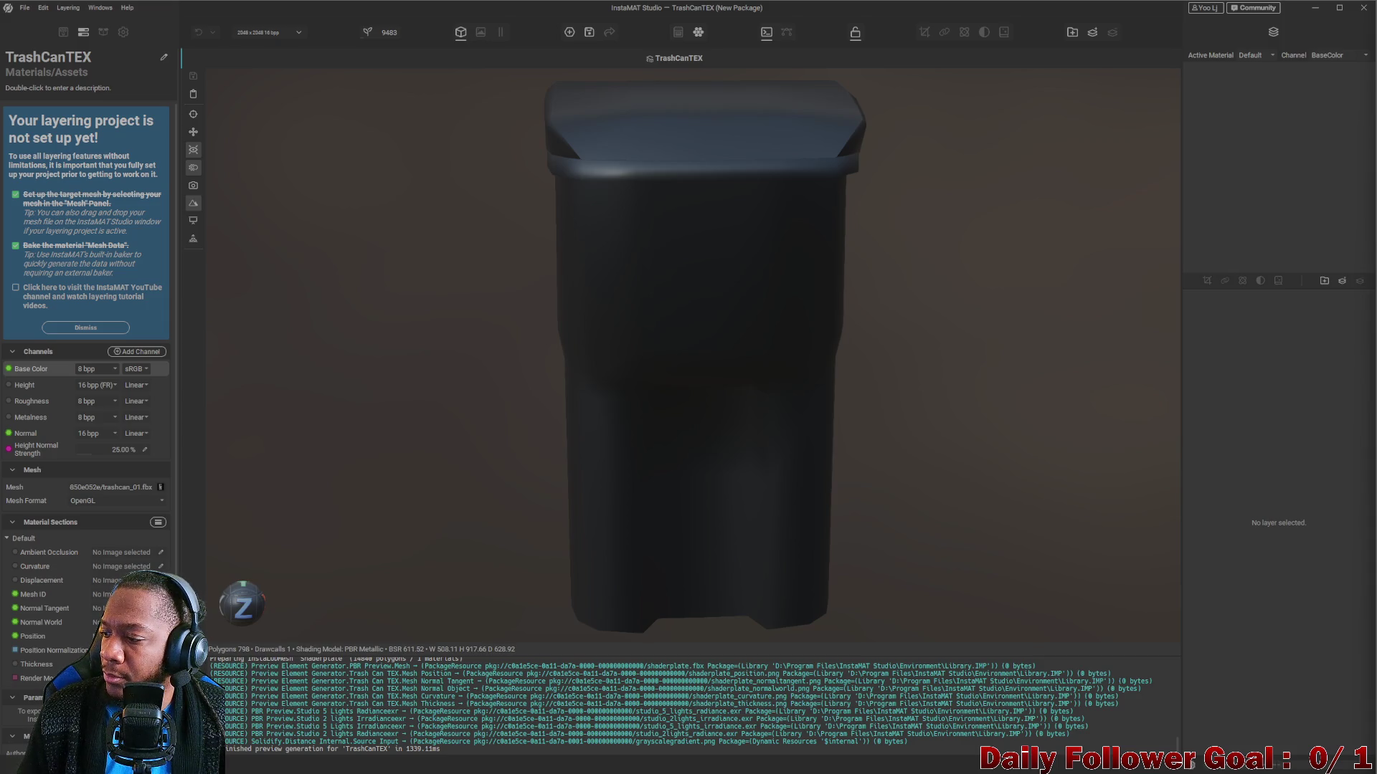
right_click(1068, 294)
mouse_move(734, 285)
mouse_down()
mouse_move(901, 237)
mouse_move(786, 281)
mouse_move(412, 315)
mouse_up()
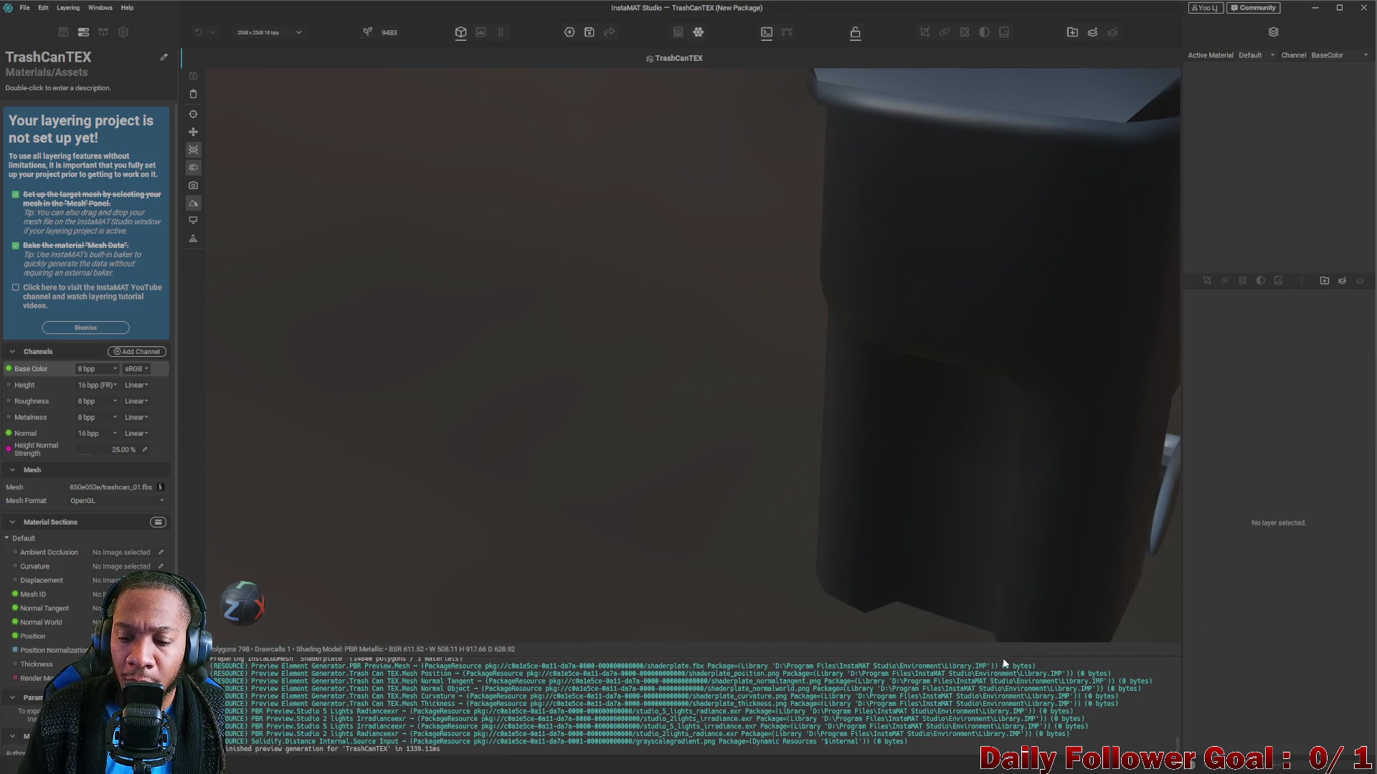
Shrink the log panel, examine the trash can up close, then close InstaMAT Studio.
drag(997, 657, 997, 721)
mouse_move(824, 430)
mouse_down()
mouse_move(682, 510)
mouse_move(824, 375)
mouse_move(746, 347)
mouse_move(978, 225)
mouse_move(667, 360)
mouse_up()
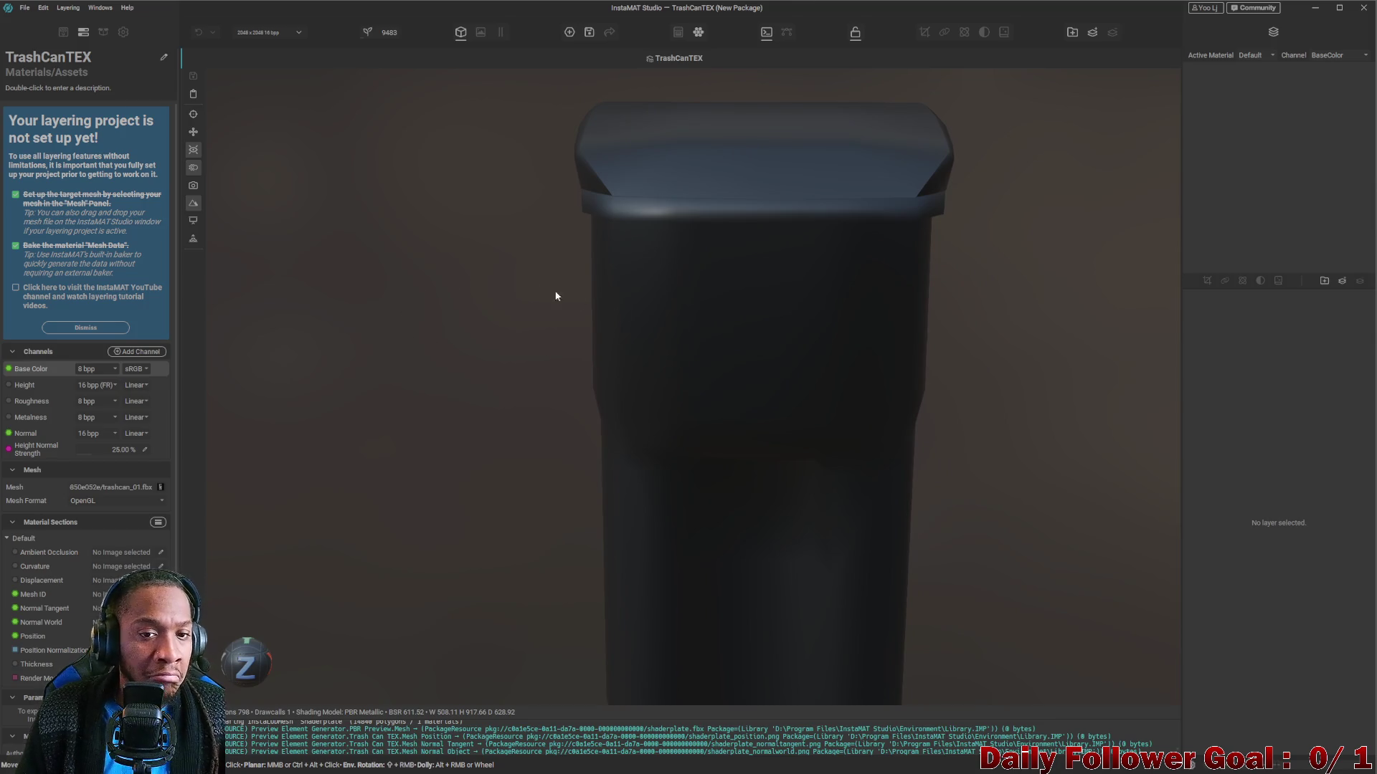
drag(556, 295, 748, 357)
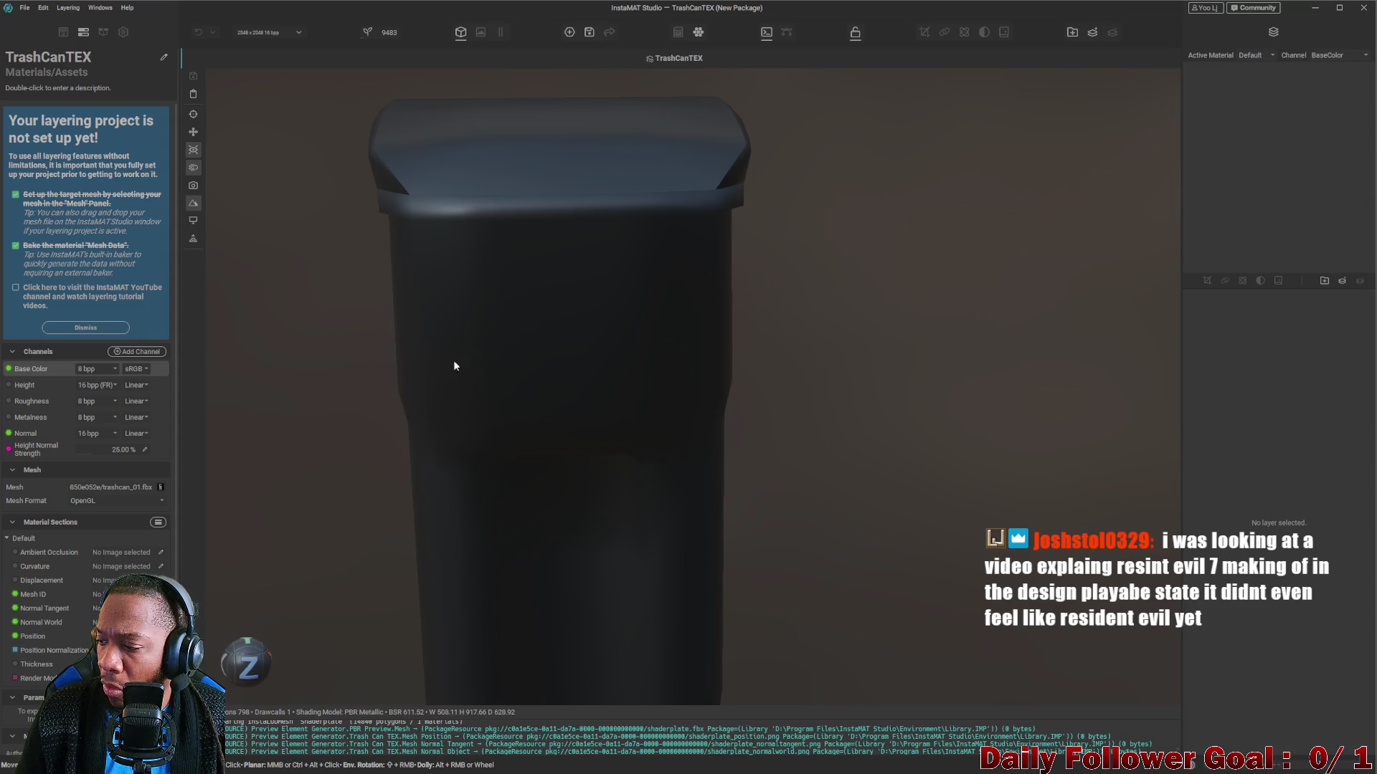
mouse_move(640, 442)
mouse_down()
mouse_move(620, 383)
mouse_move(583, 399)
mouse_move(1136, 347)
mouse_up()
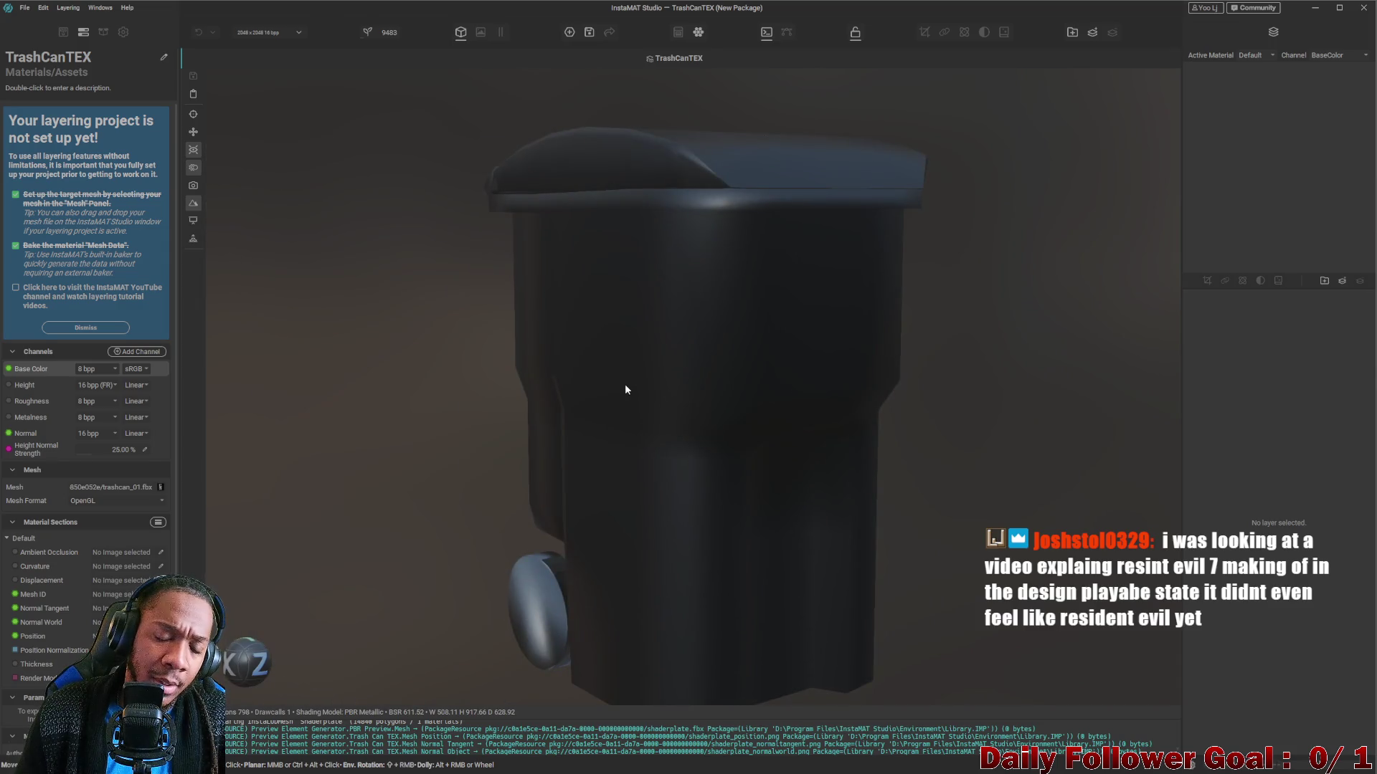
mouse_move(625, 389)
mouse_down()
mouse_move(670, 418)
mouse_move(848, 433)
mouse_move(824, 412)
mouse_move(798, 435)
mouse_up()
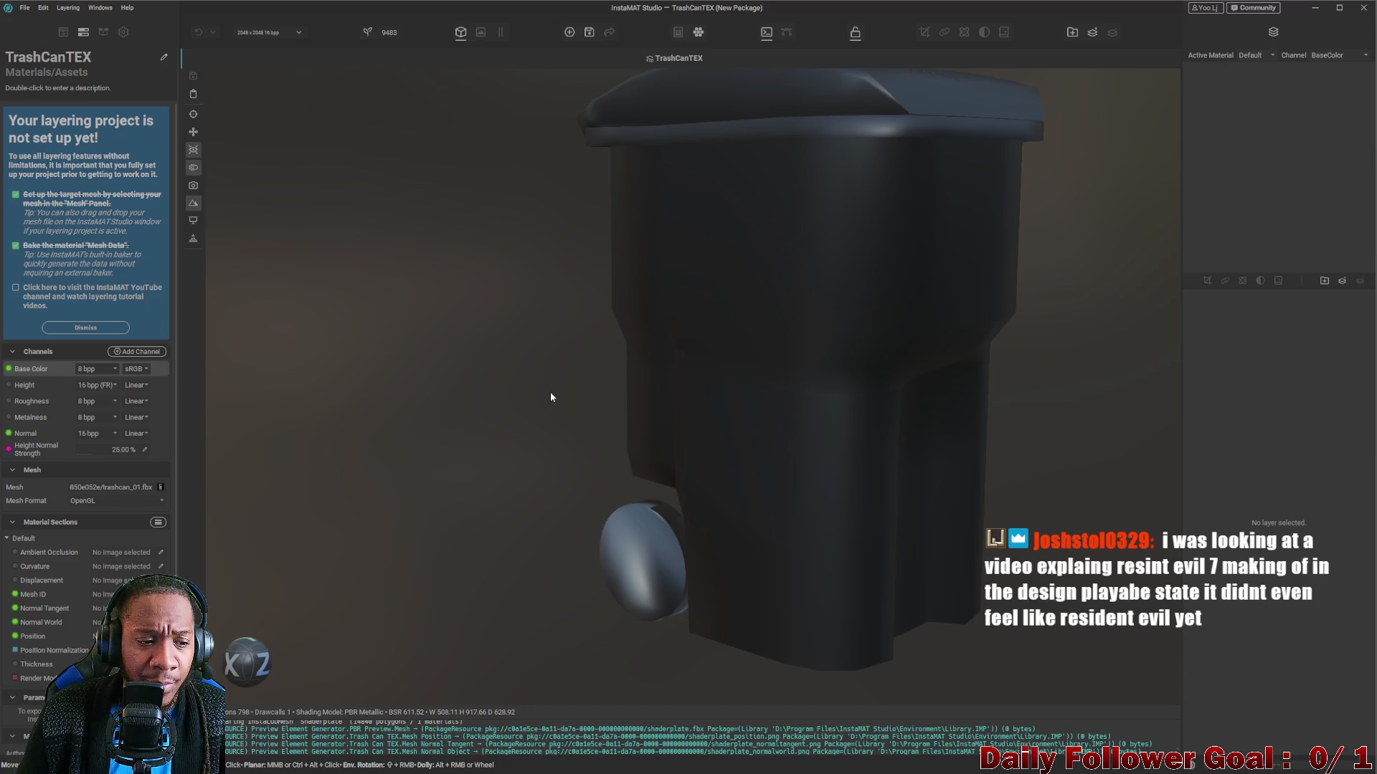
drag(715, 246, 769, 312)
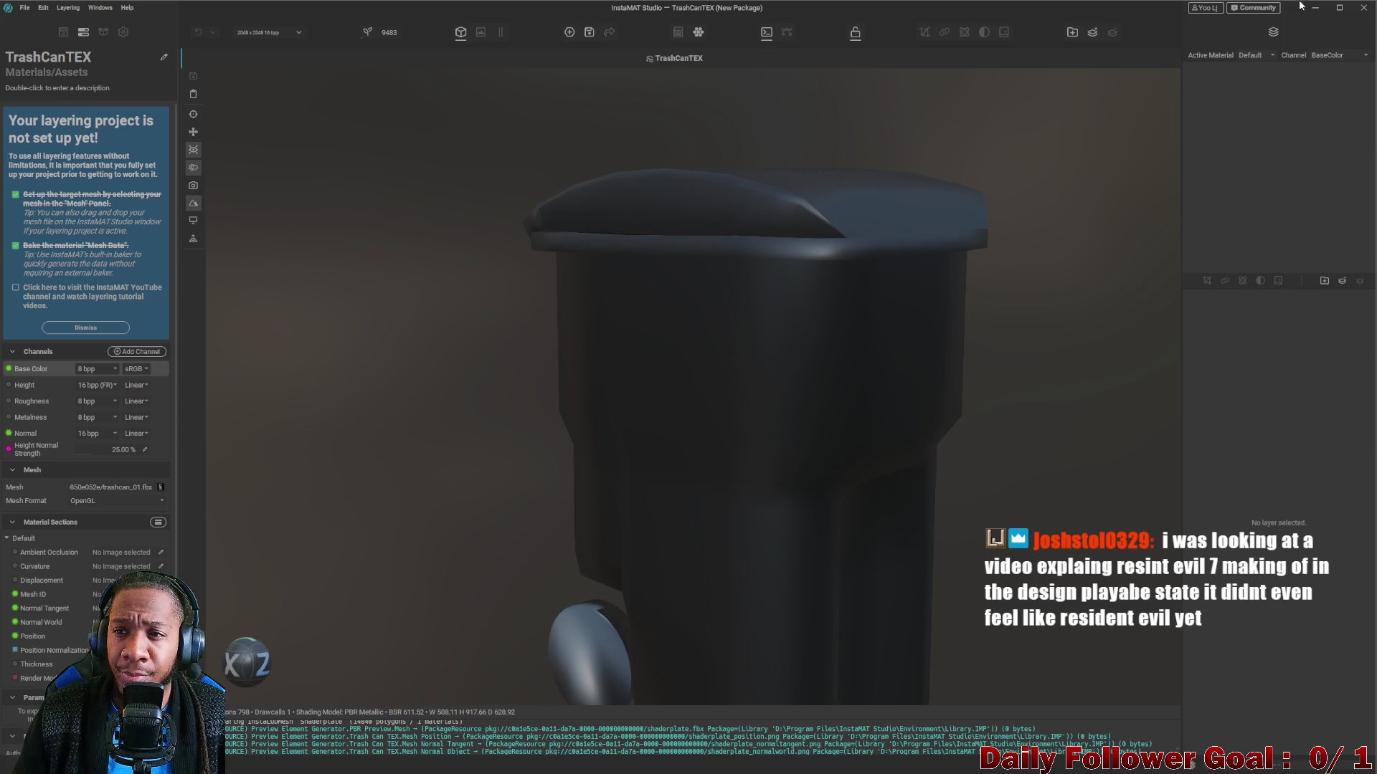
scroll(824, 342, down, 5)
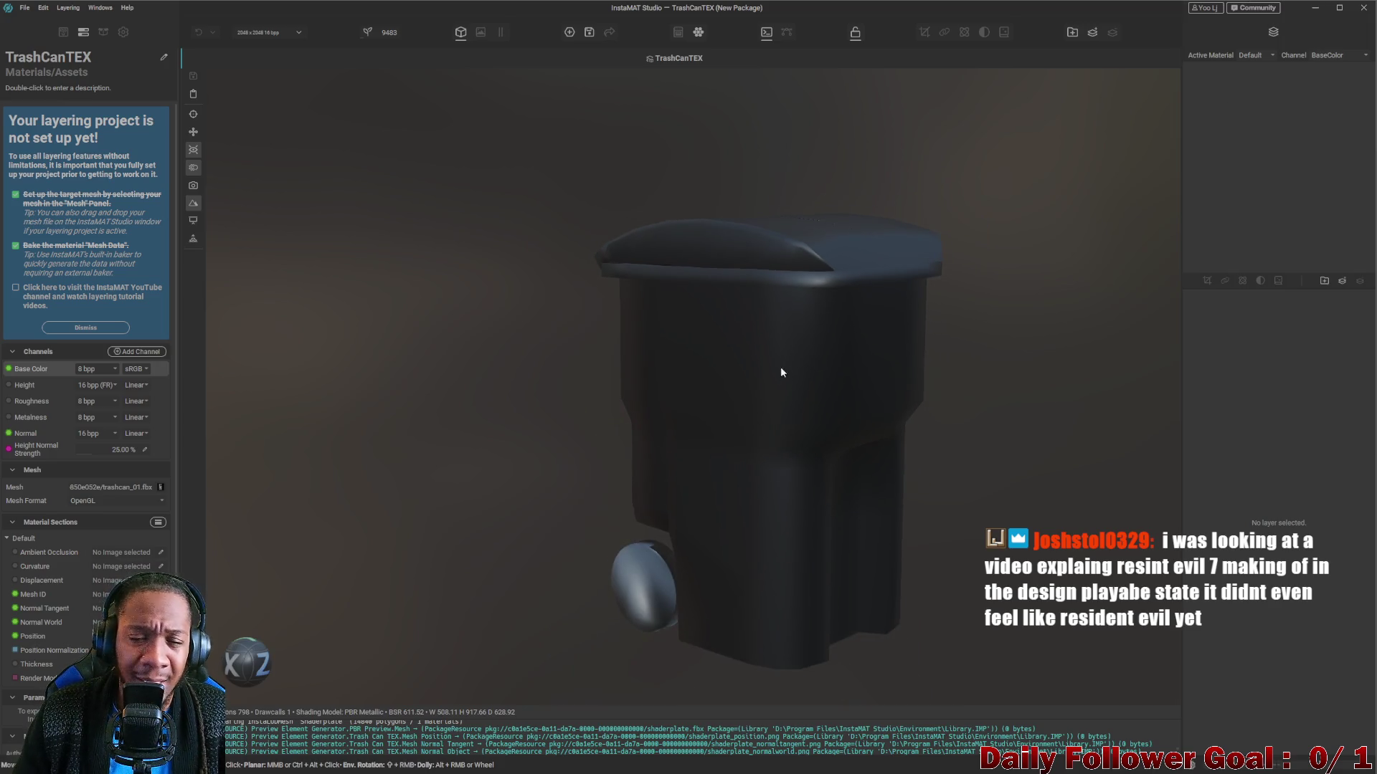
mouse_move(771, 356)
mouse_down()
mouse_move(762, 401)
mouse_move(790, 356)
mouse_up()
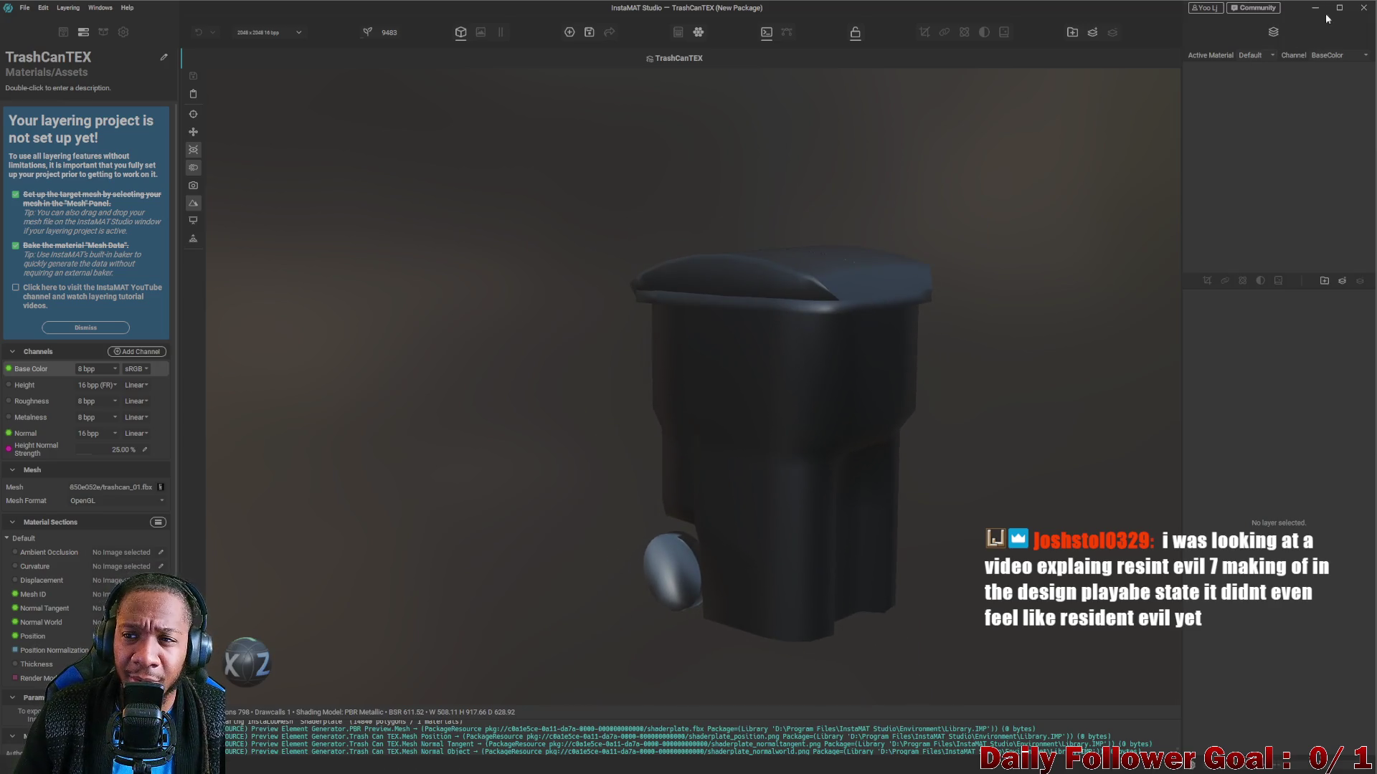
scroll(839, 308, up, 2)
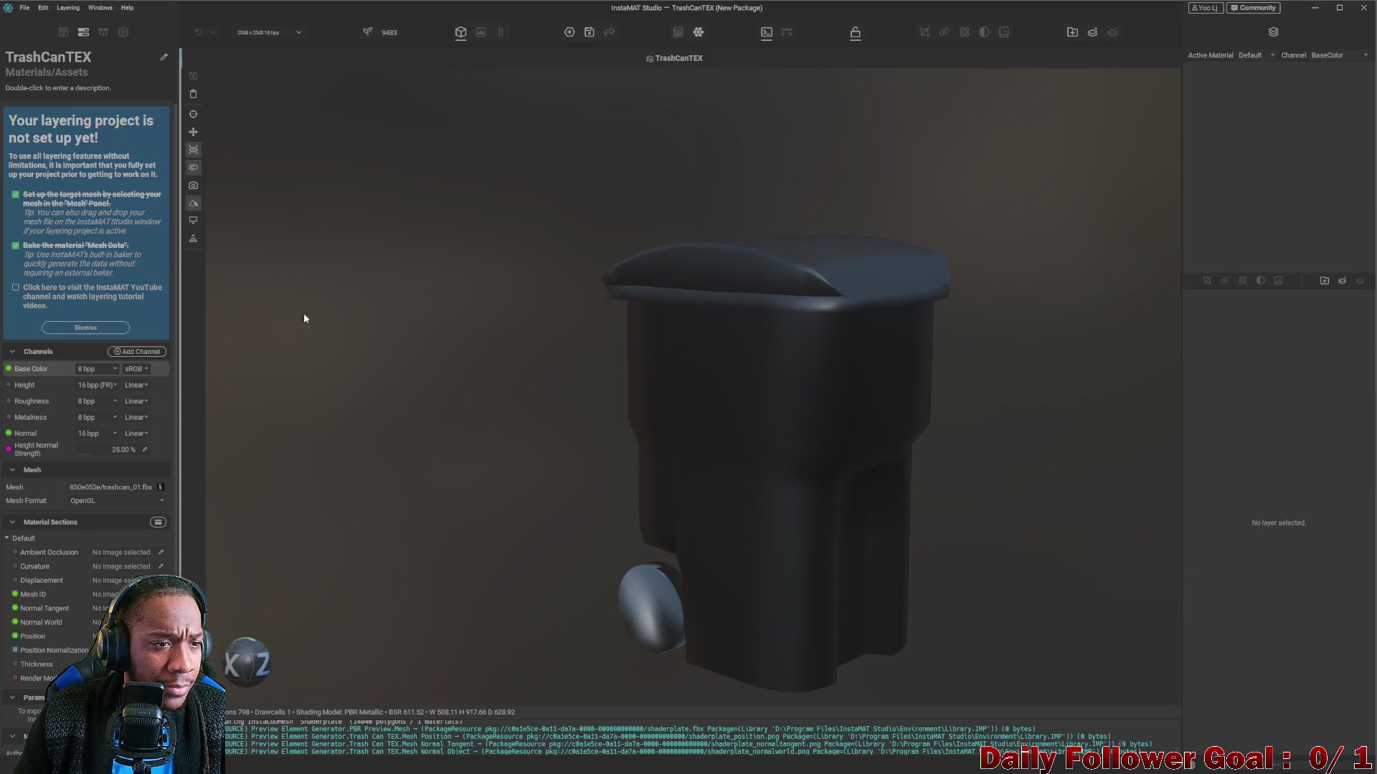
click(1363, 8)
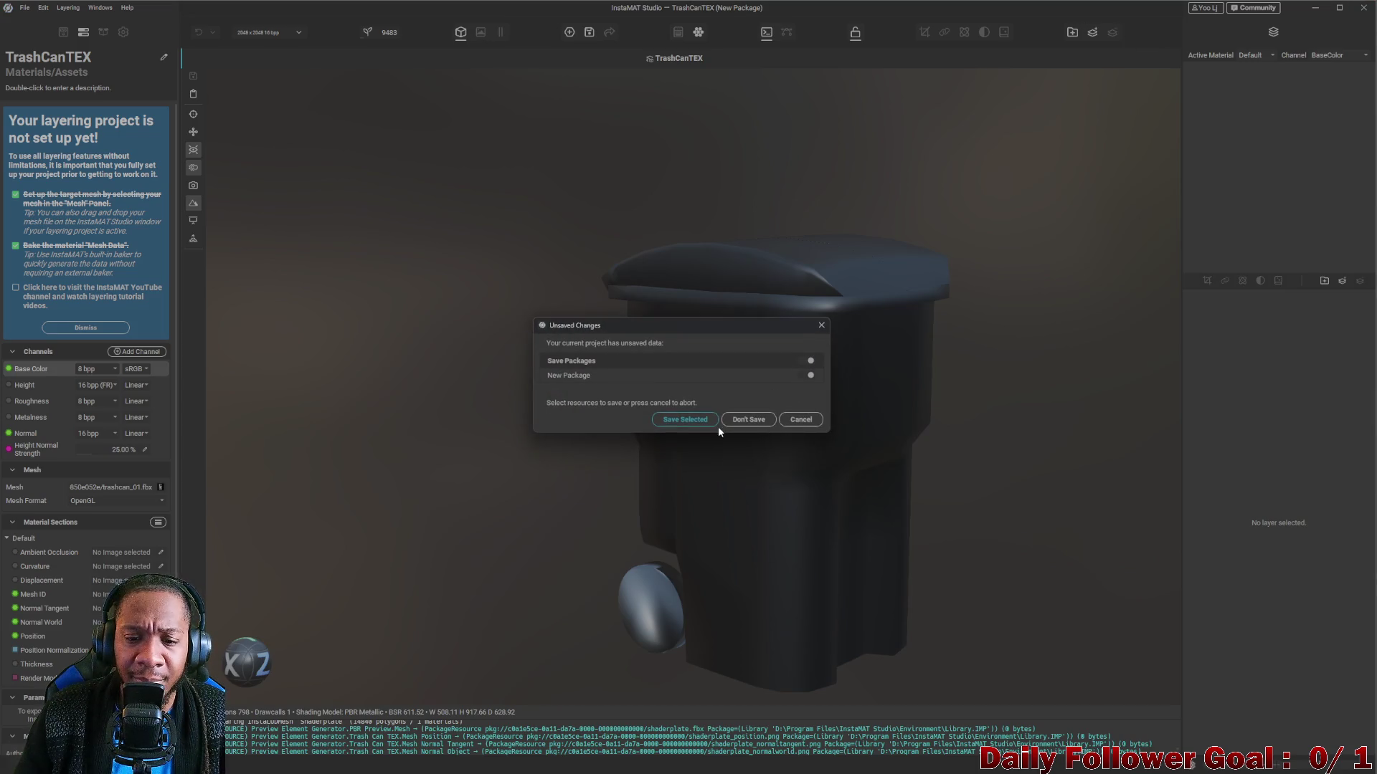
Discard the unsaved InstaMAT project and bring the Blender Trashcan_01 window to the front.
click(746, 417)
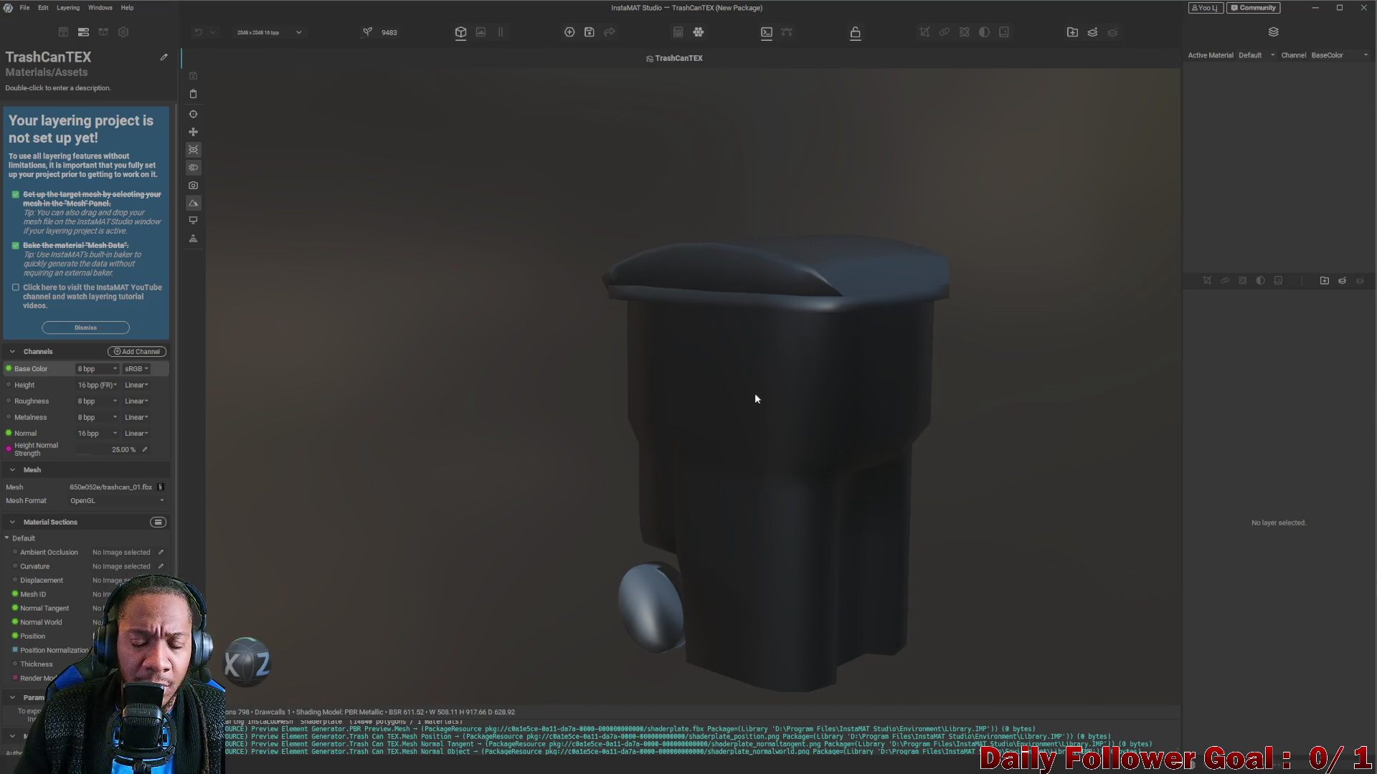
mouse_move(871, 749)
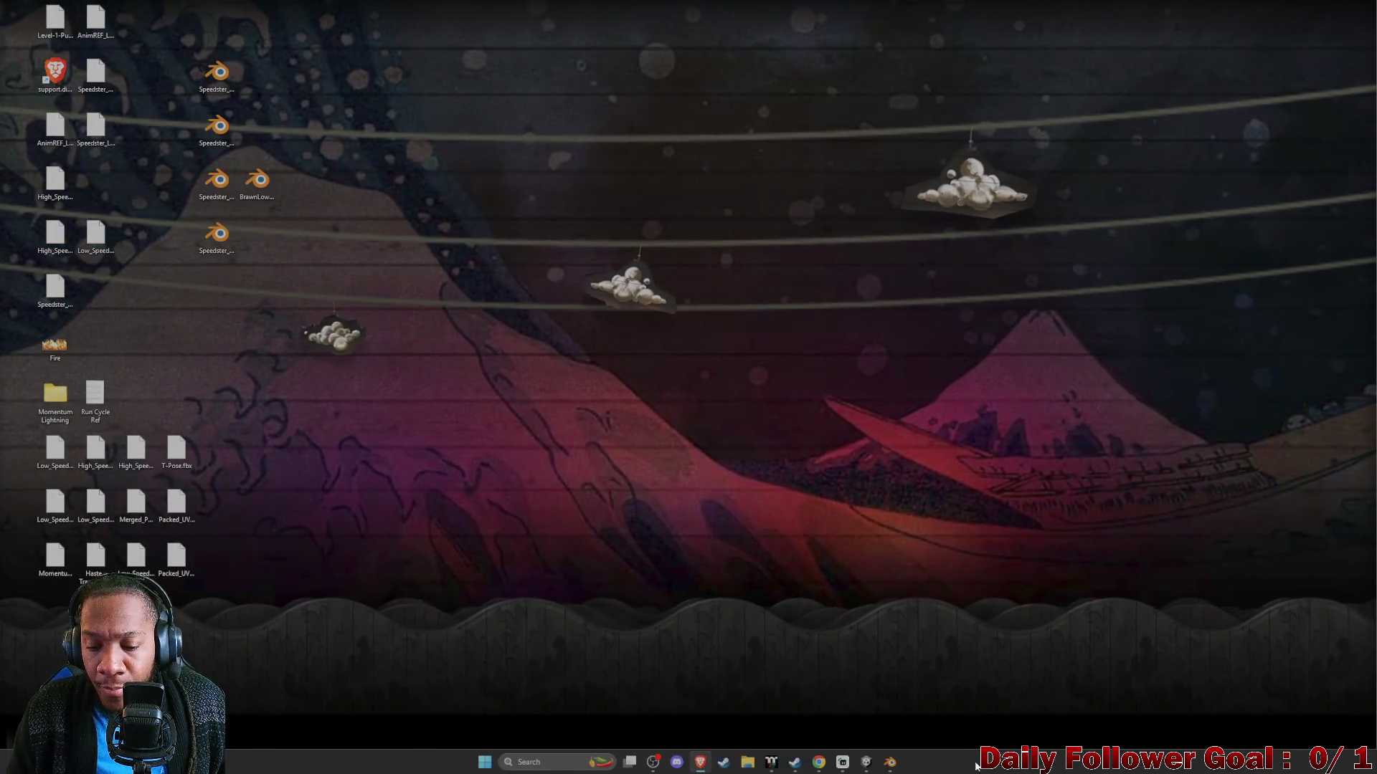
click(889, 762)
mouse_move(667, 85)
mouse_down()
mouse_move(881, 100)
mouse_move(880, 4)
mouse_up()
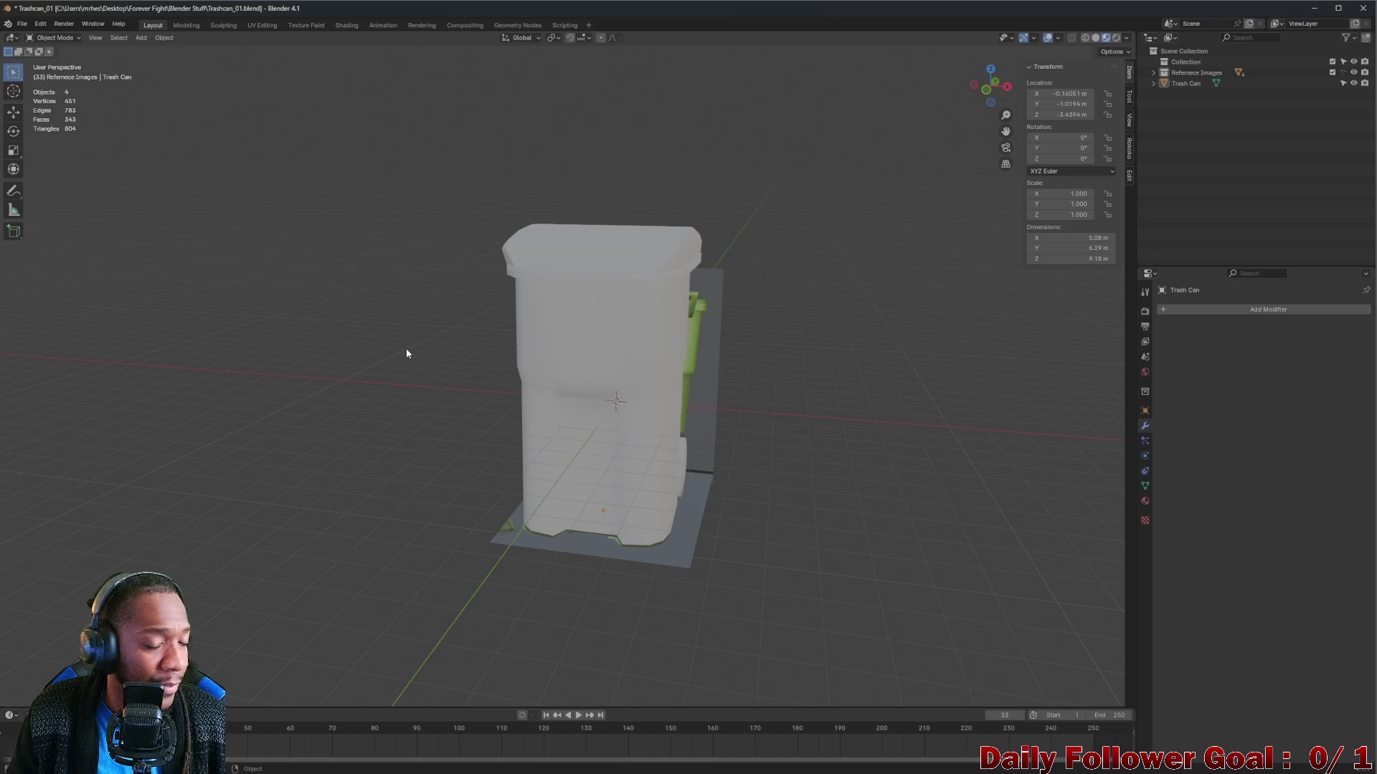
Give the Trash Can object a new TrashCan_Black material with a black base colour.
mouse_move(406, 348)
mouse_down()
mouse_move(450, 363)
mouse_move(521, 355)
mouse_move(553, 375)
mouse_move(645, 365)
mouse_move(608, 409)
mouse_move(821, 350)
mouse_move(652, 381)
mouse_move(516, 381)
mouse_up()
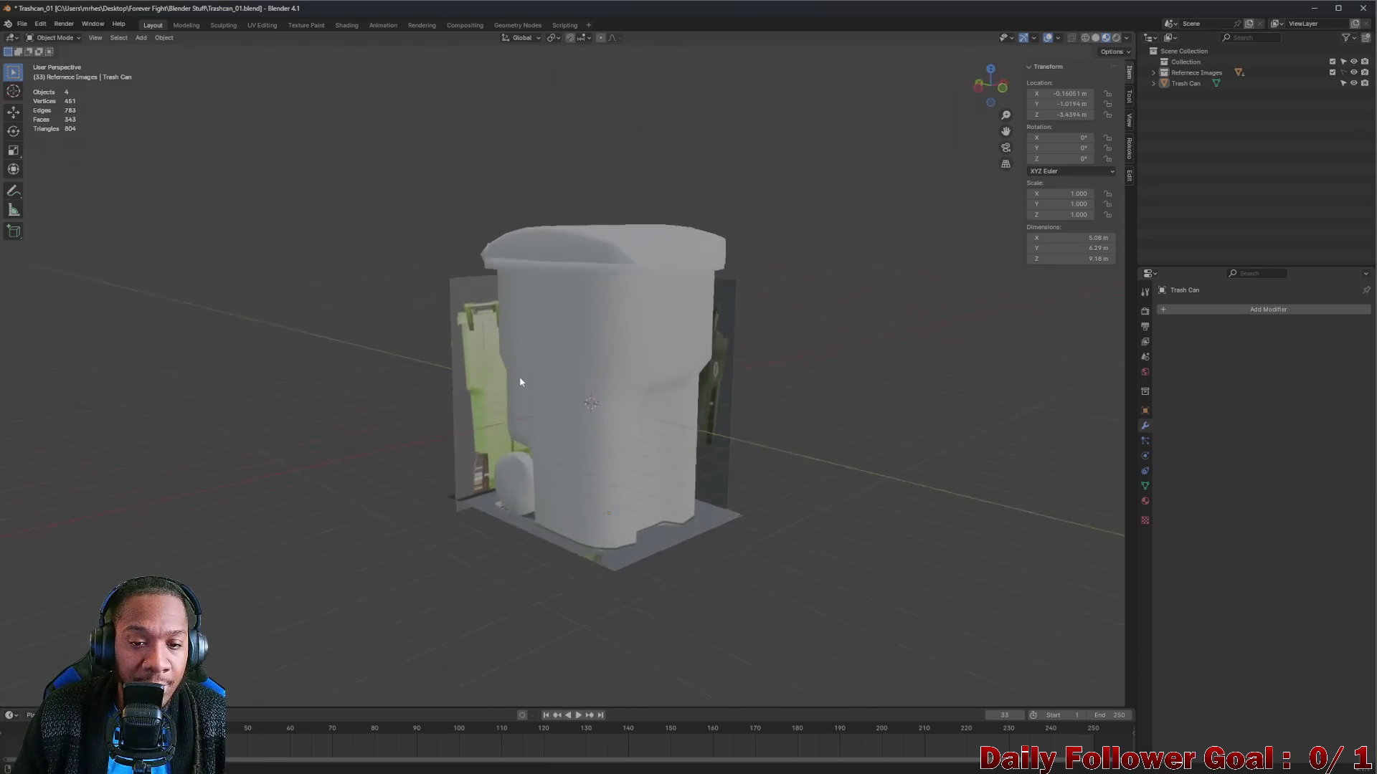
click(563, 370)
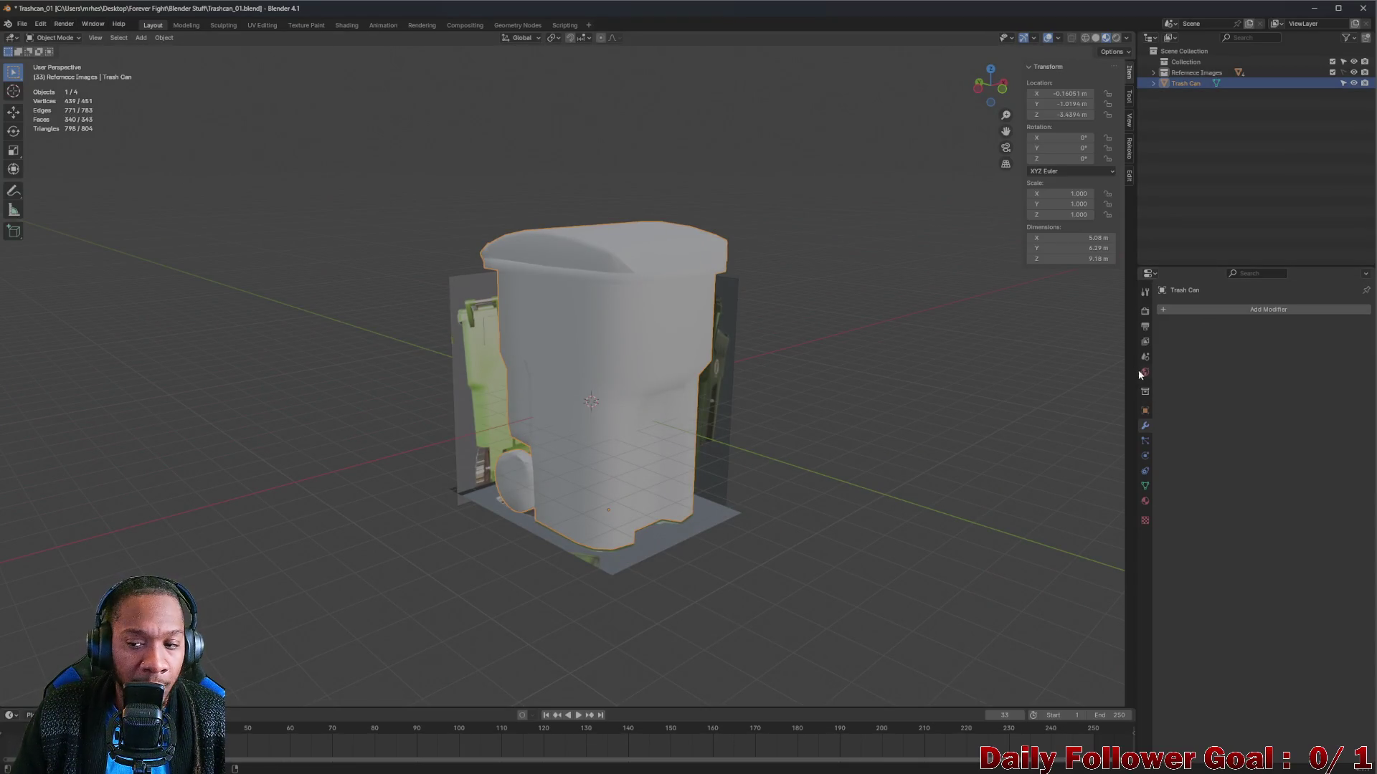
click(1144, 502)
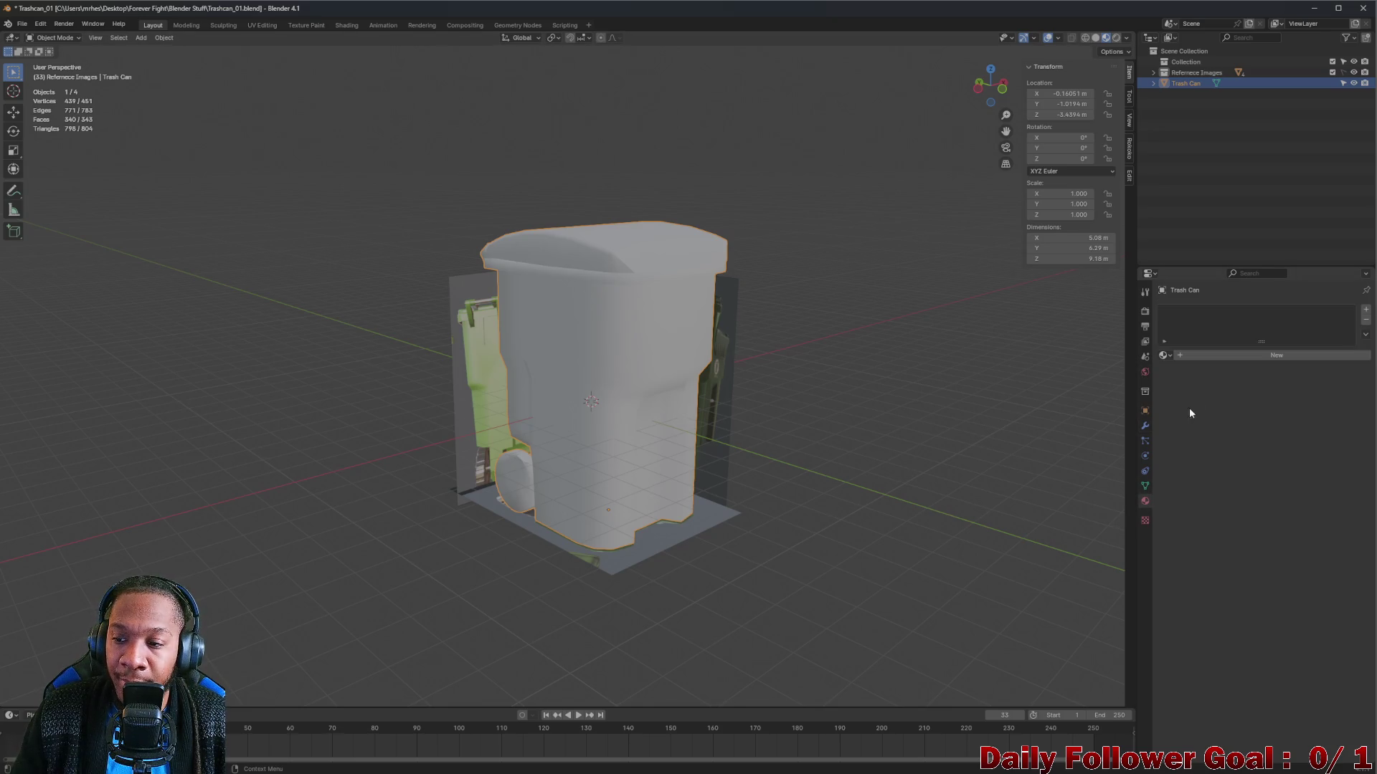
click(1225, 353)
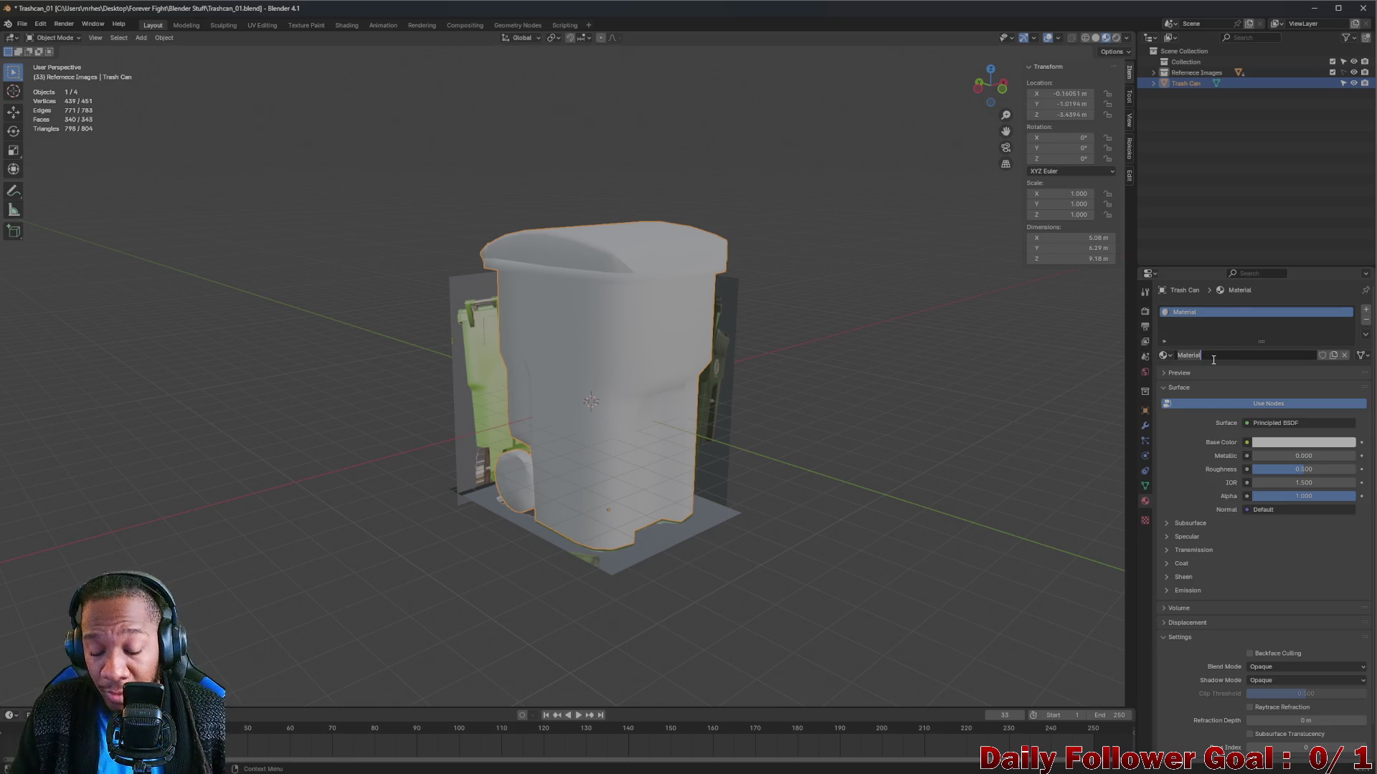
key(BackSpace)
text(TrashCan_Back)
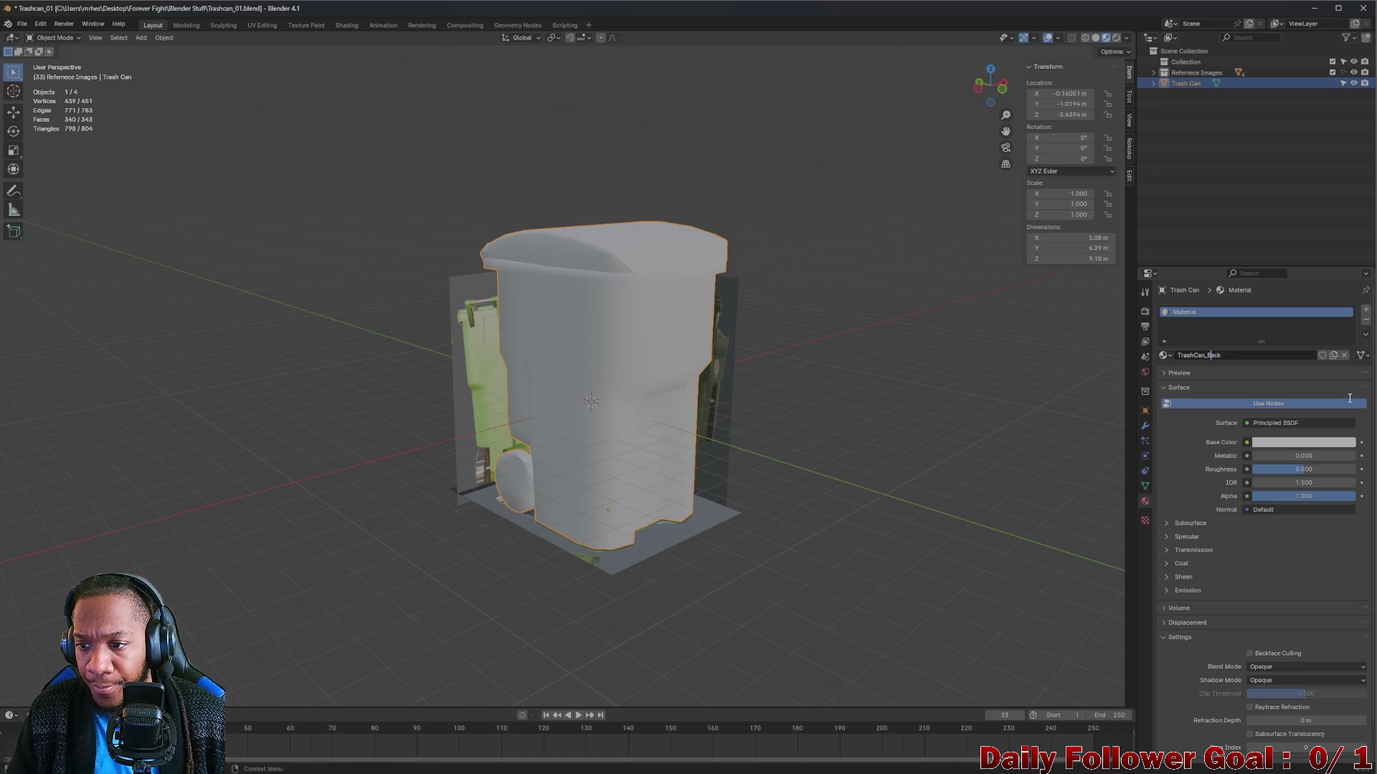
key(Return)
click(1204, 356)
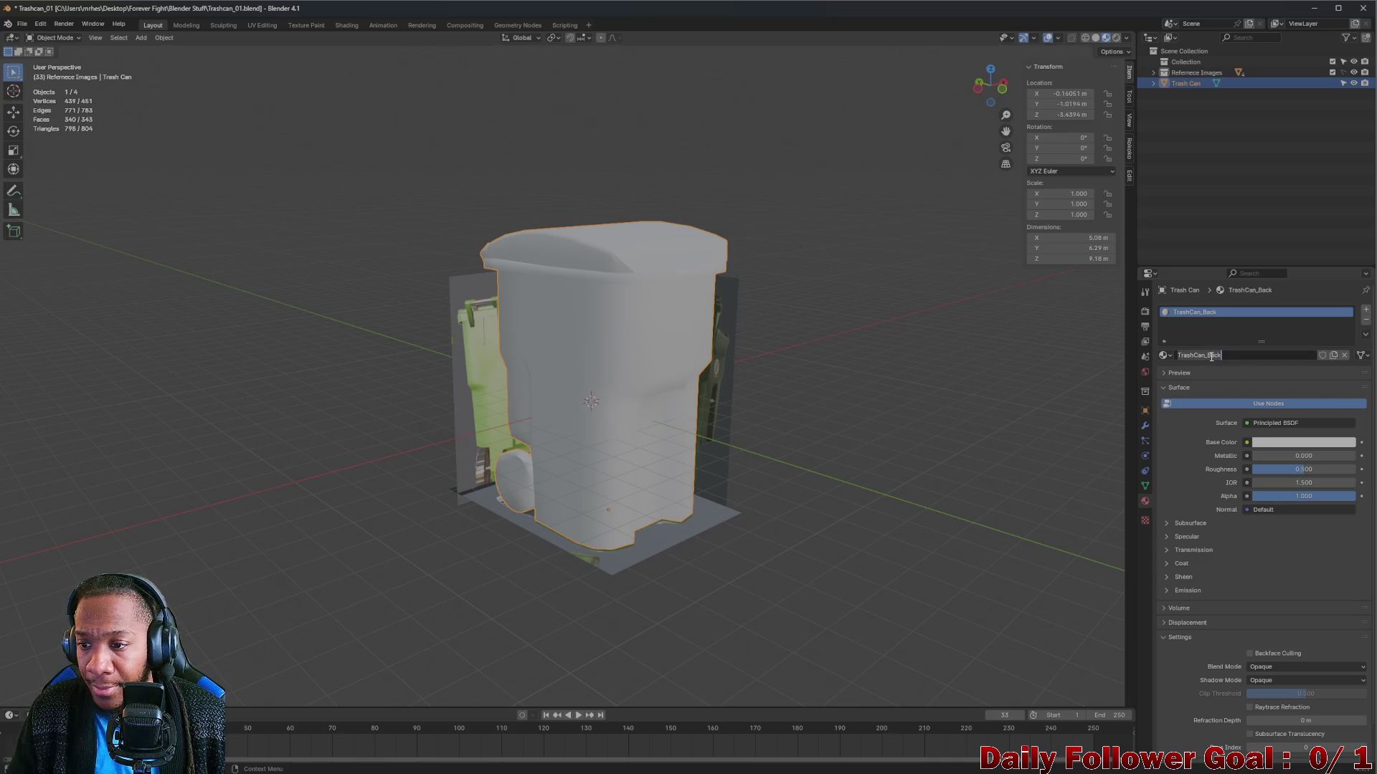
click(1210, 356)
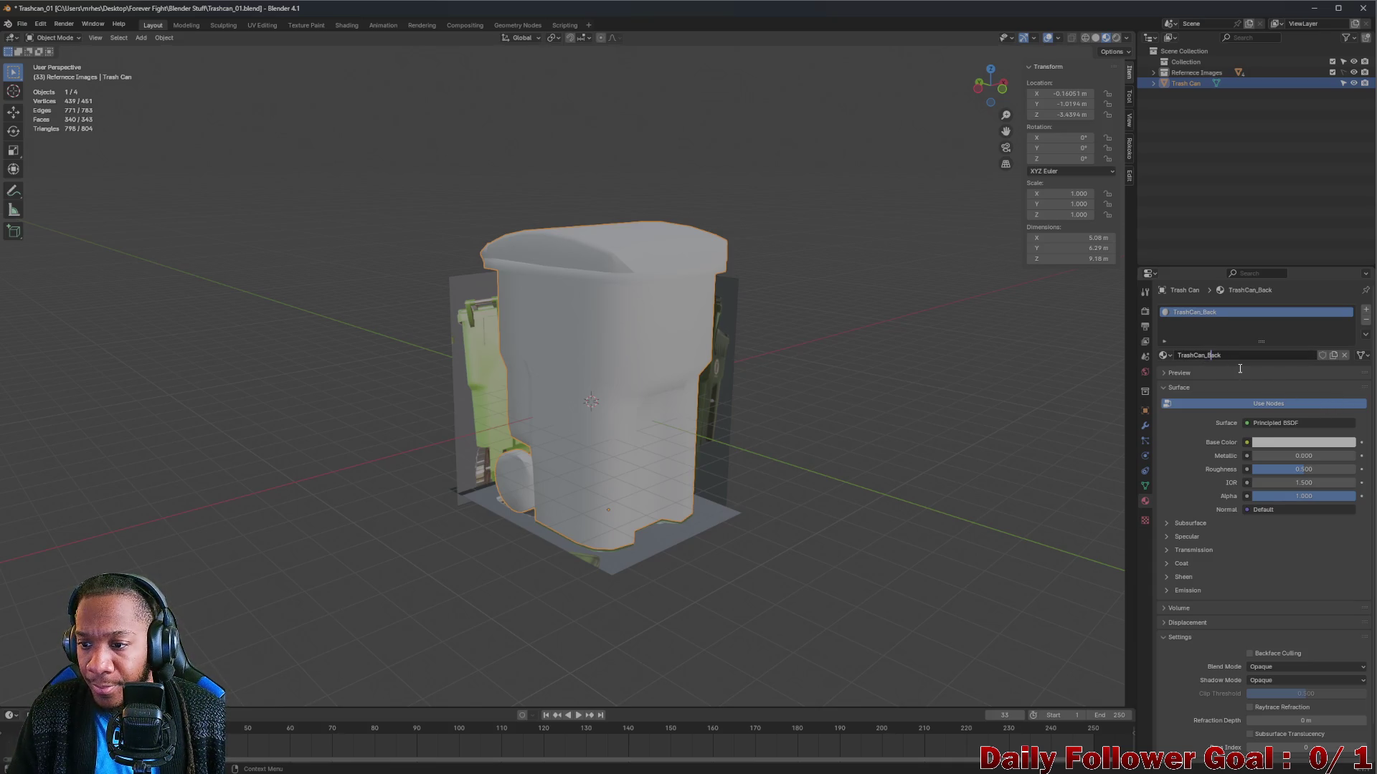
click(1281, 443)
mouse_move(1293, 325)
mouse_down()
mouse_move(1338, 324)
mouse_move(1346, 367)
mouse_up()
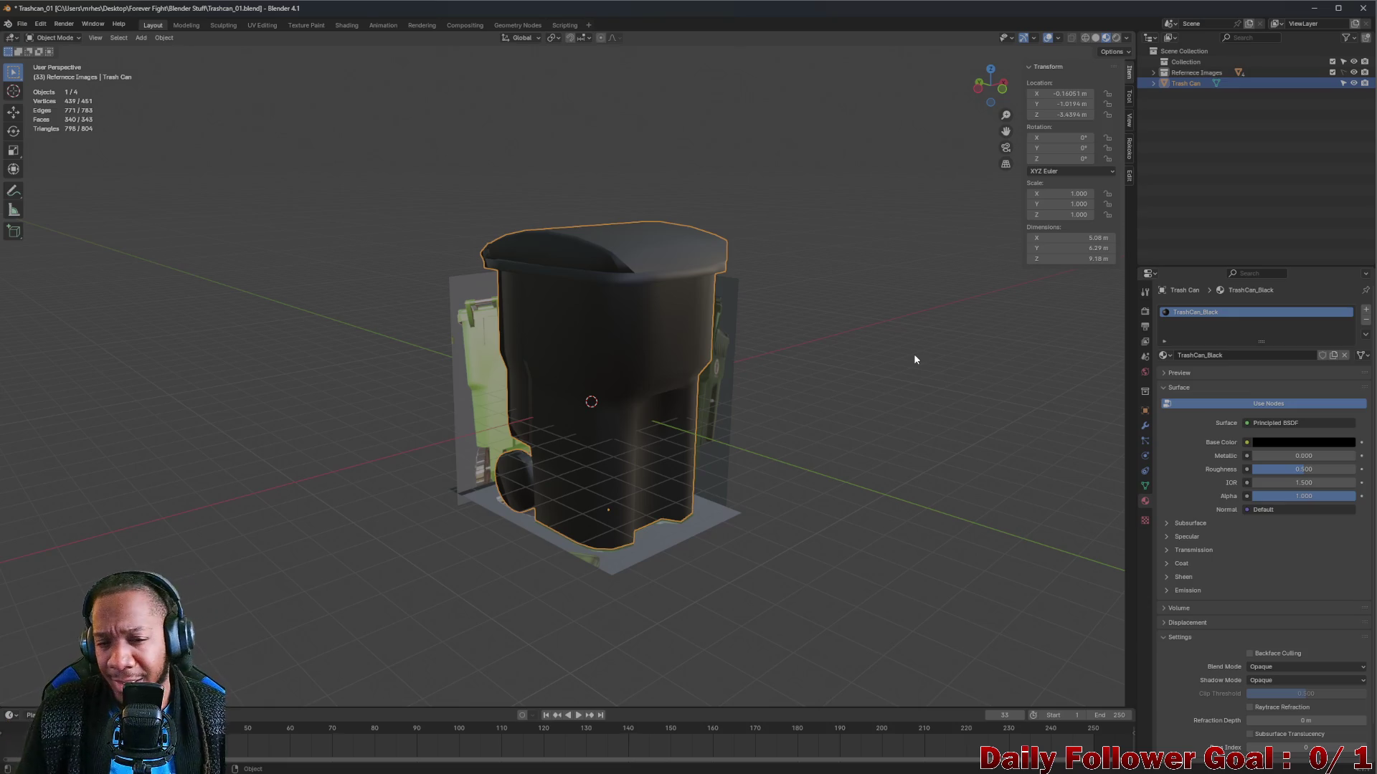
drag(597, 332, 572, 324)
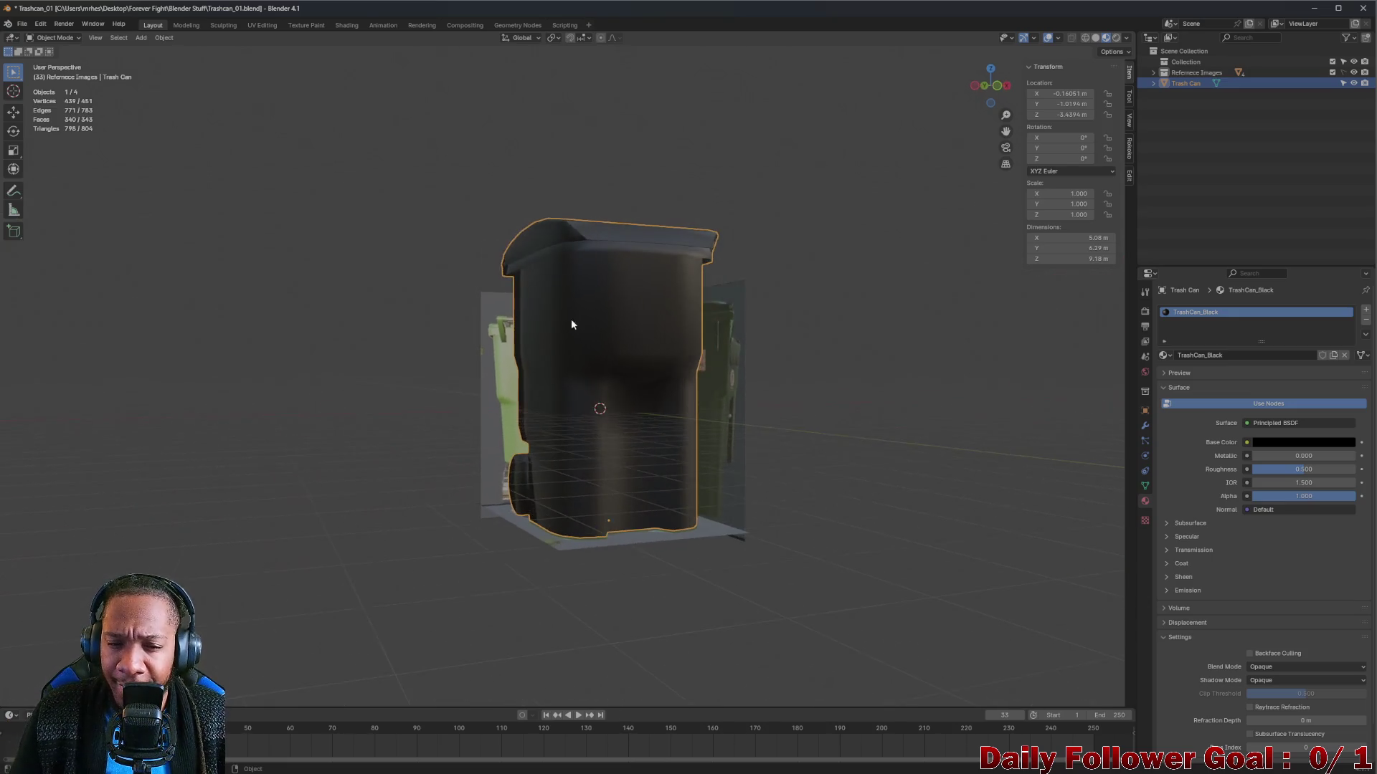
Enter Edit Mode and select the square panel face on the can's front.
click(51, 37)
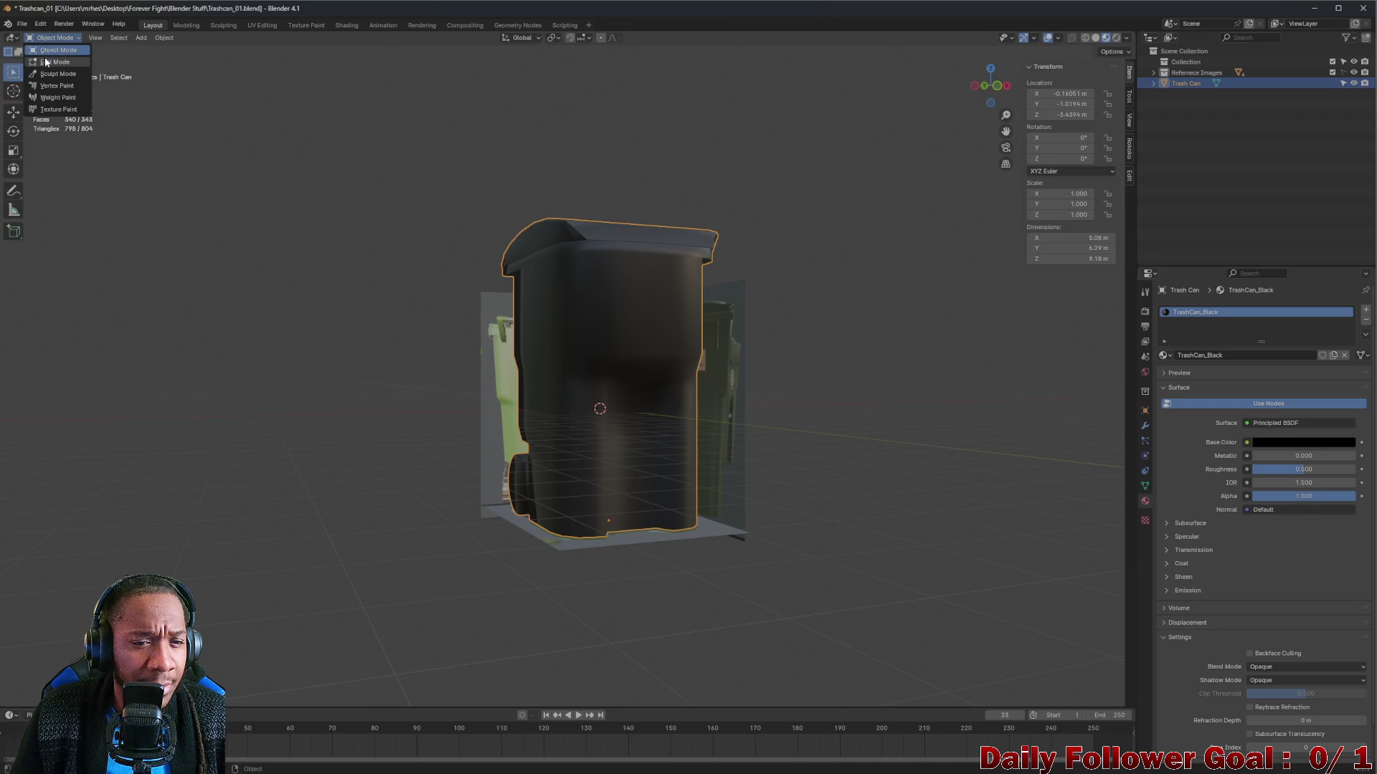
click(44, 57)
drag(511, 305, 574, 334)
click(575, 336)
click(578, 338)
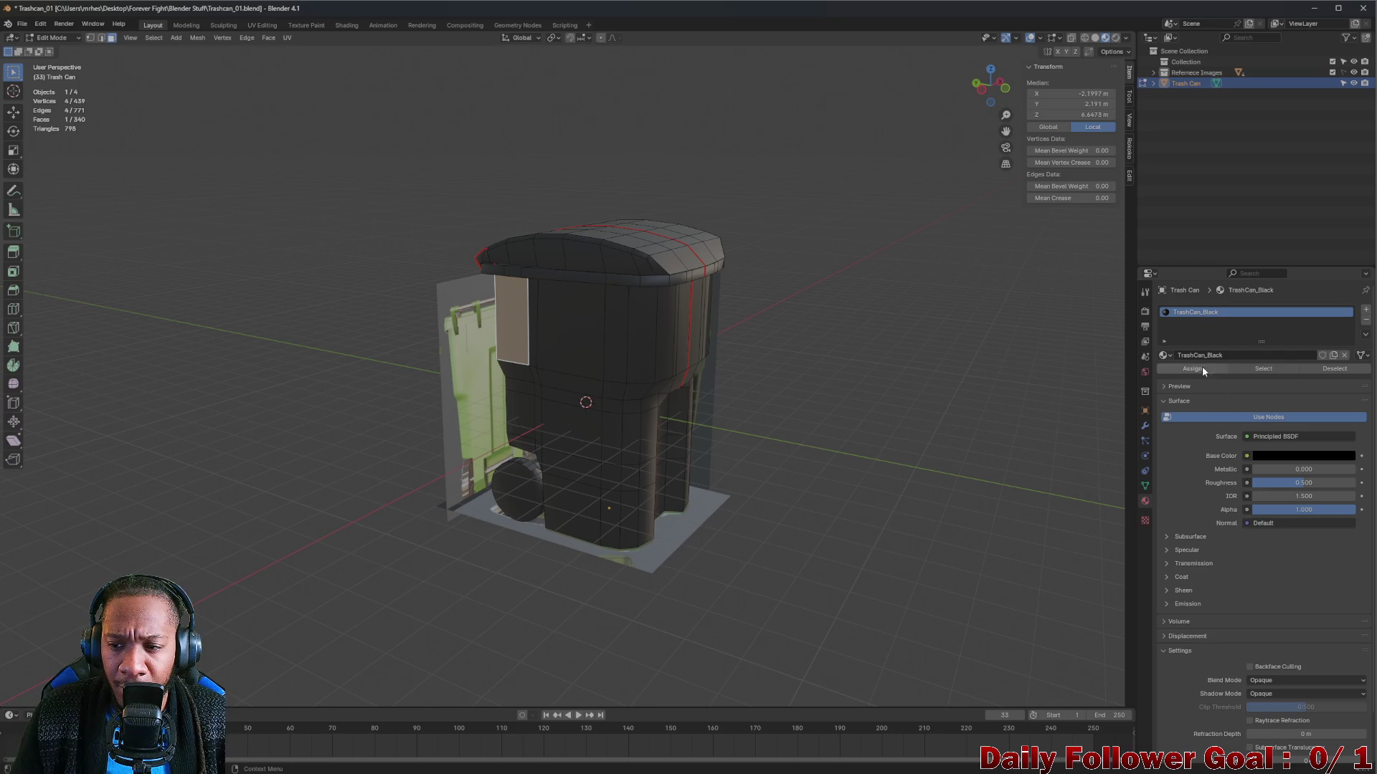
key(ctrl+z)
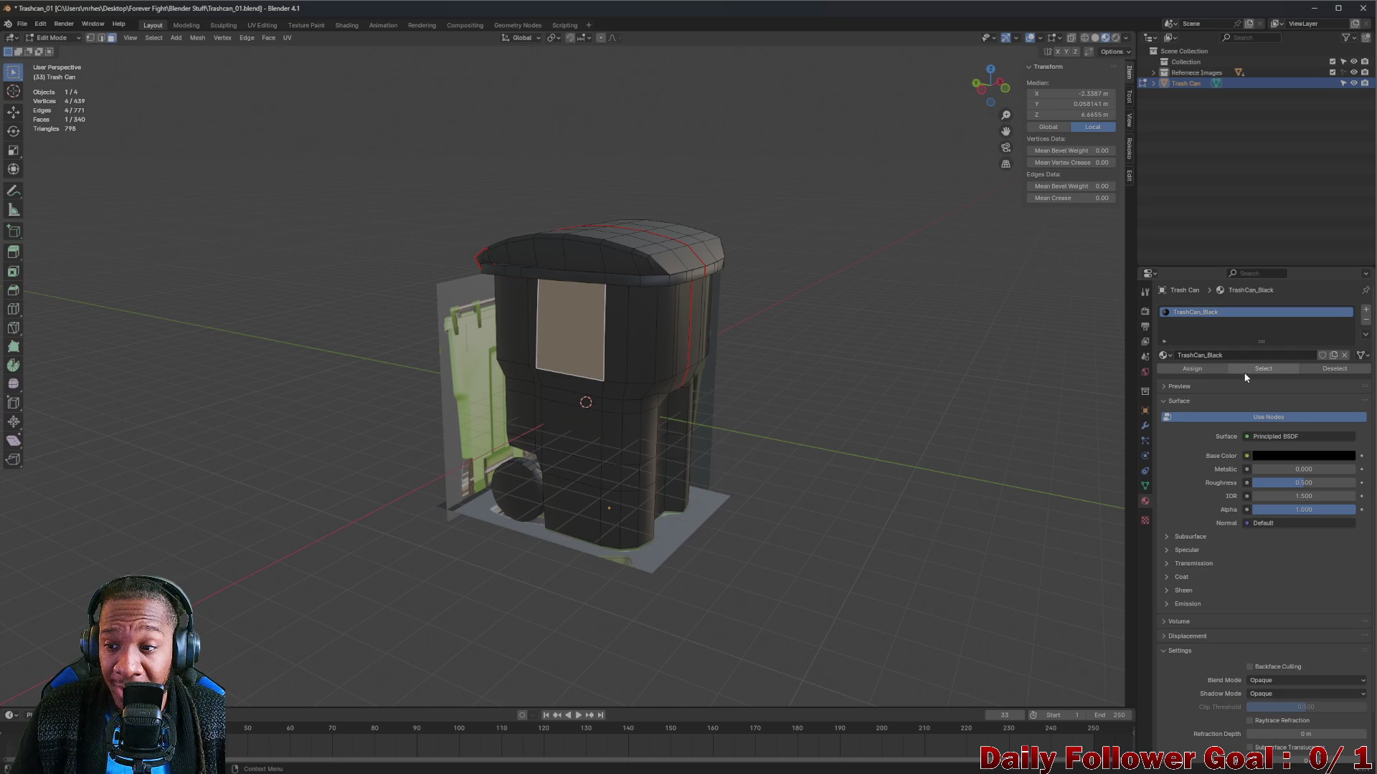
Add a second material slot holding a new material named TrashCan_White.
click(1366, 313)
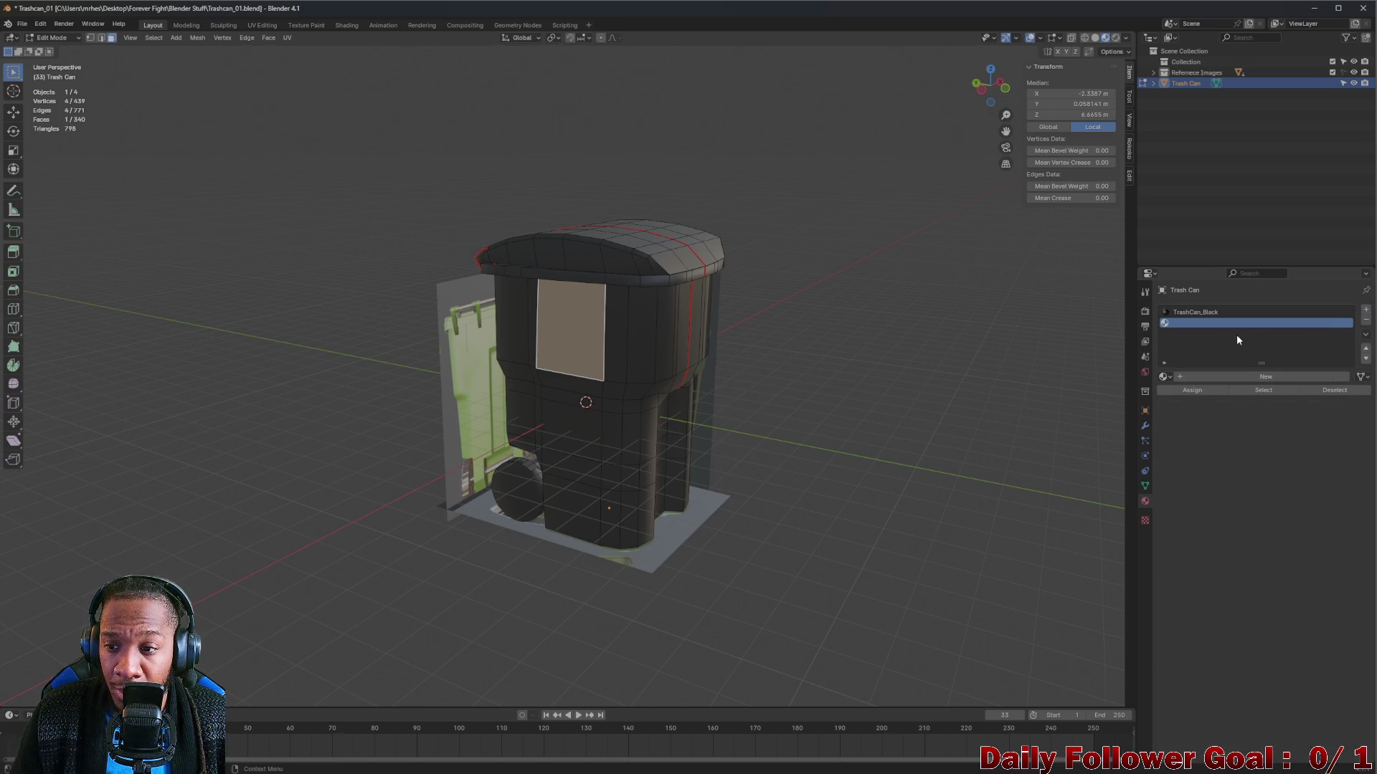
click(1228, 379)
double_click(1215, 376)
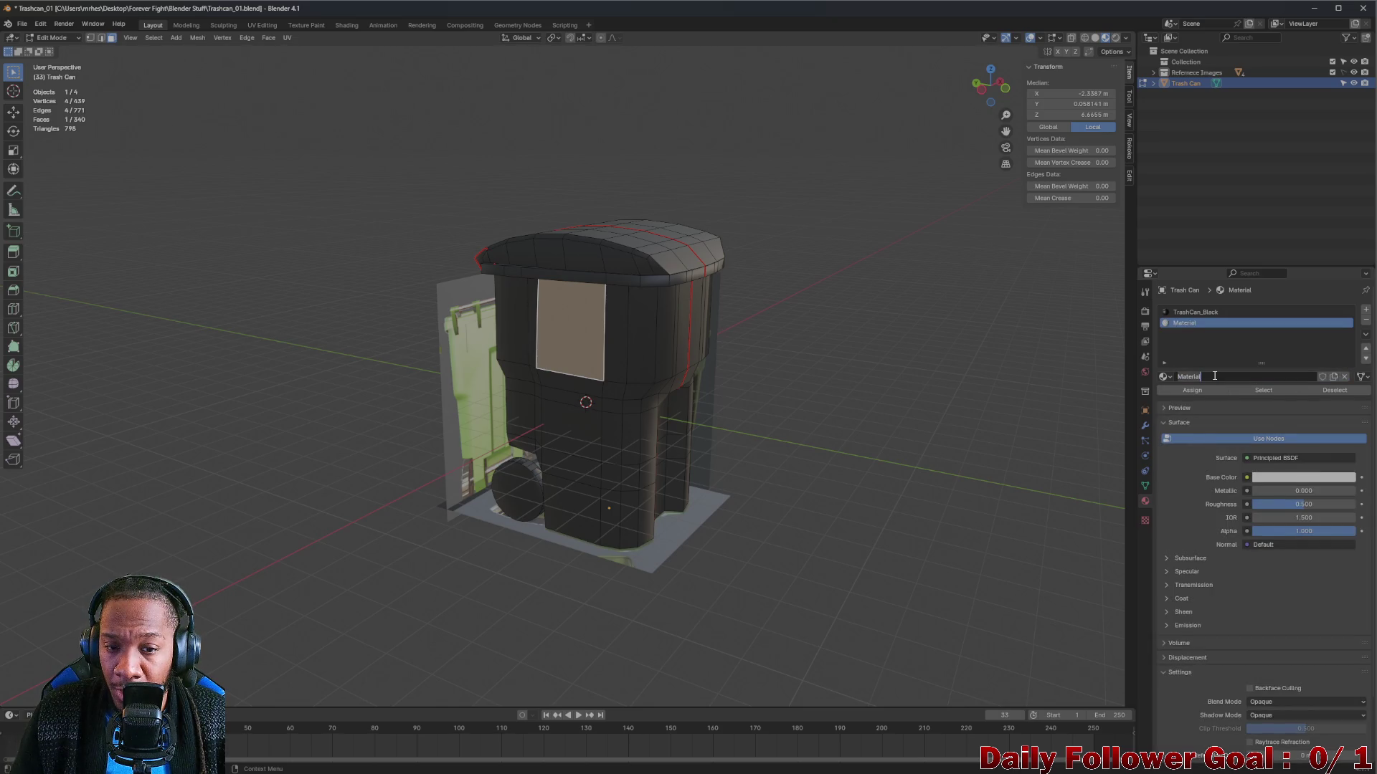
text(TrashCan)
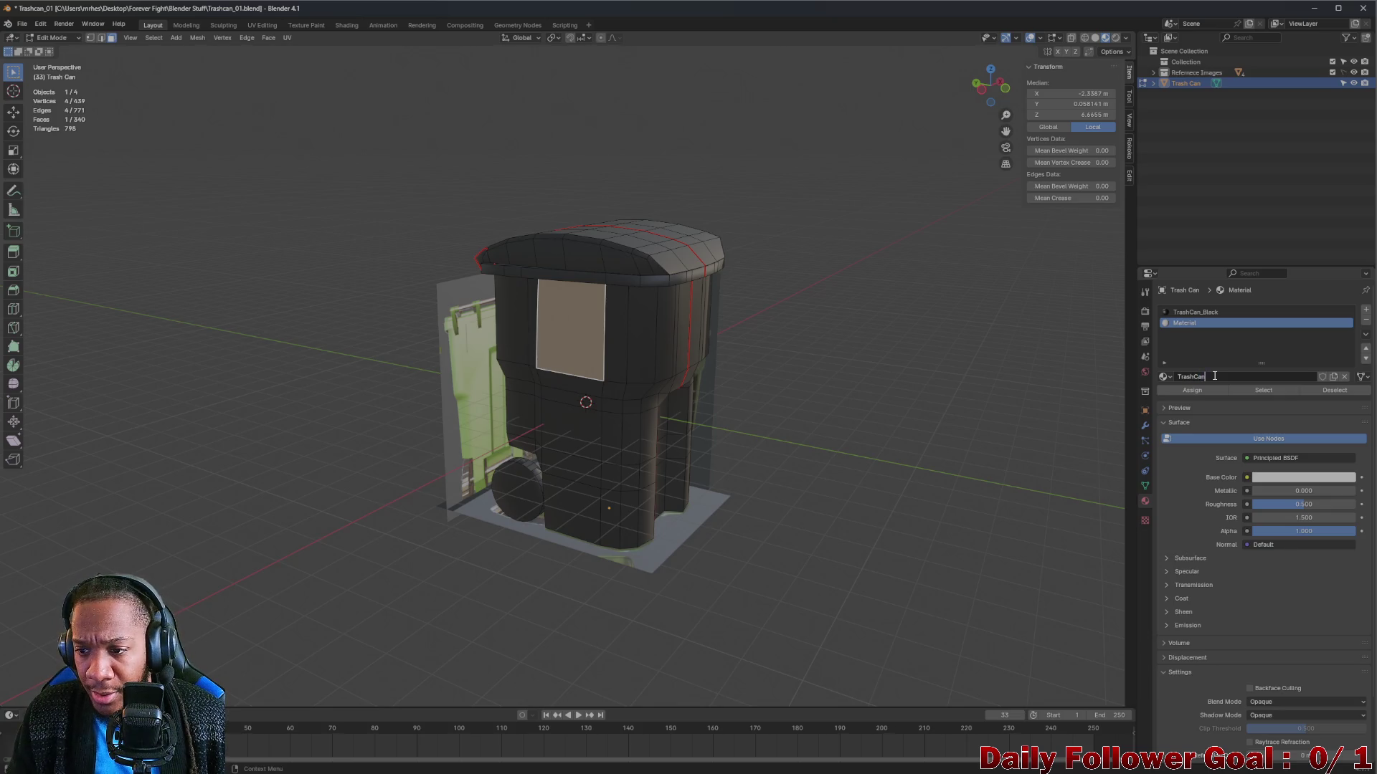
text(_White)
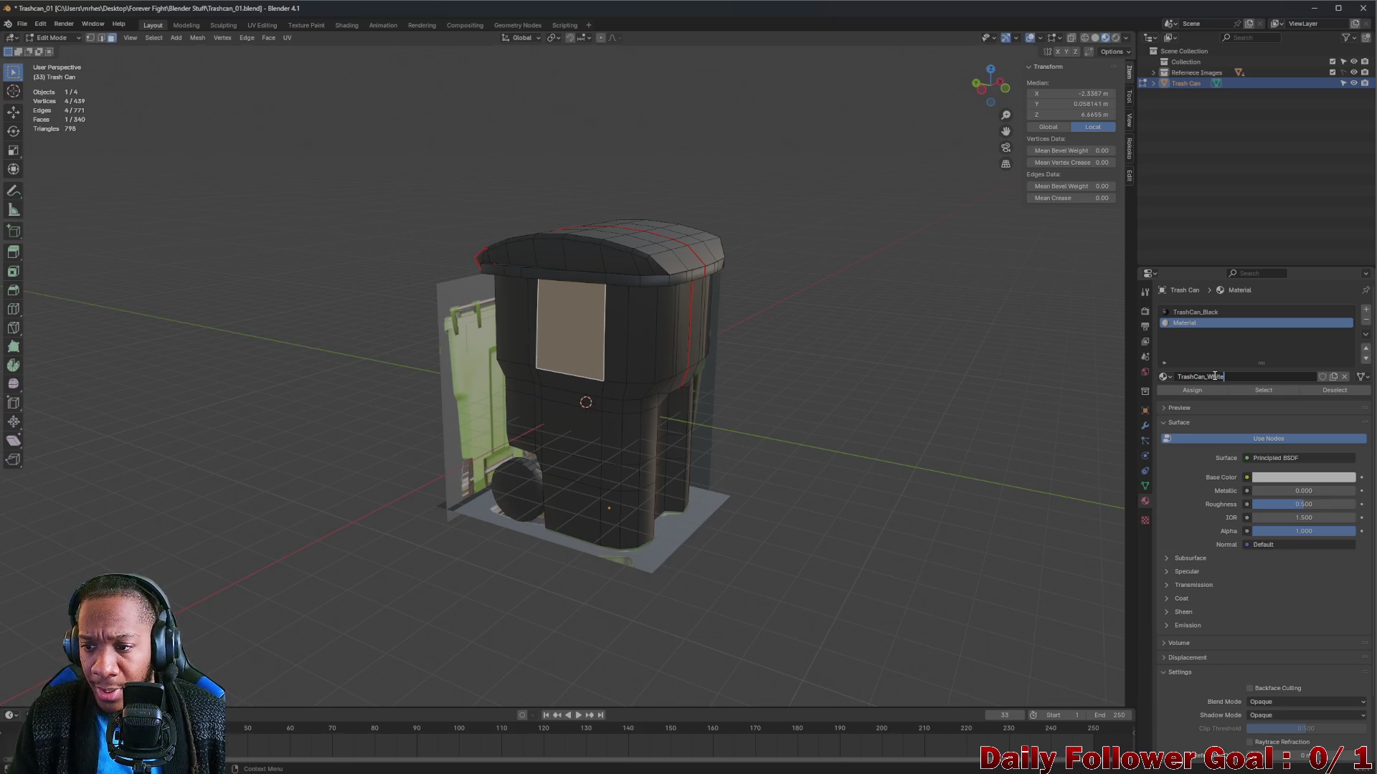
key(Return)
key(ctrl+z)
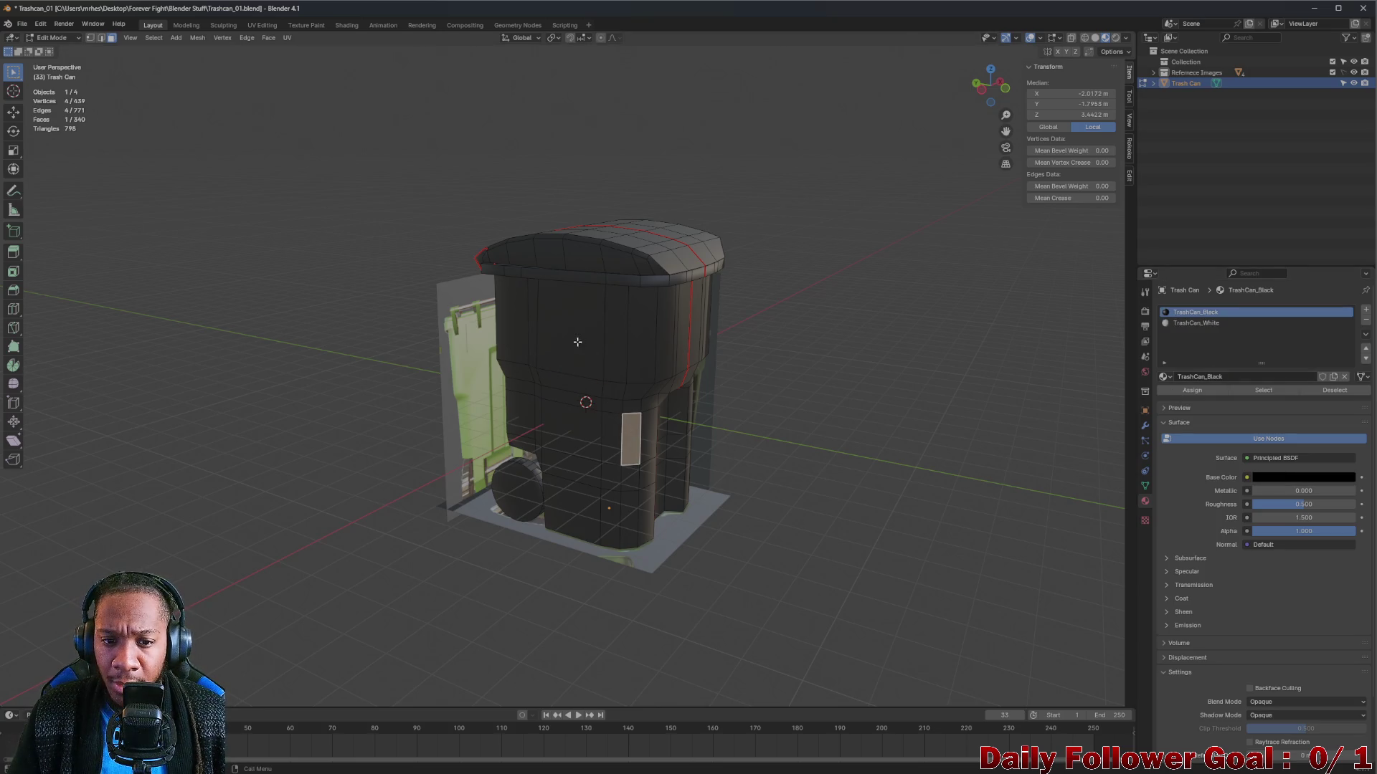
click(1205, 324)
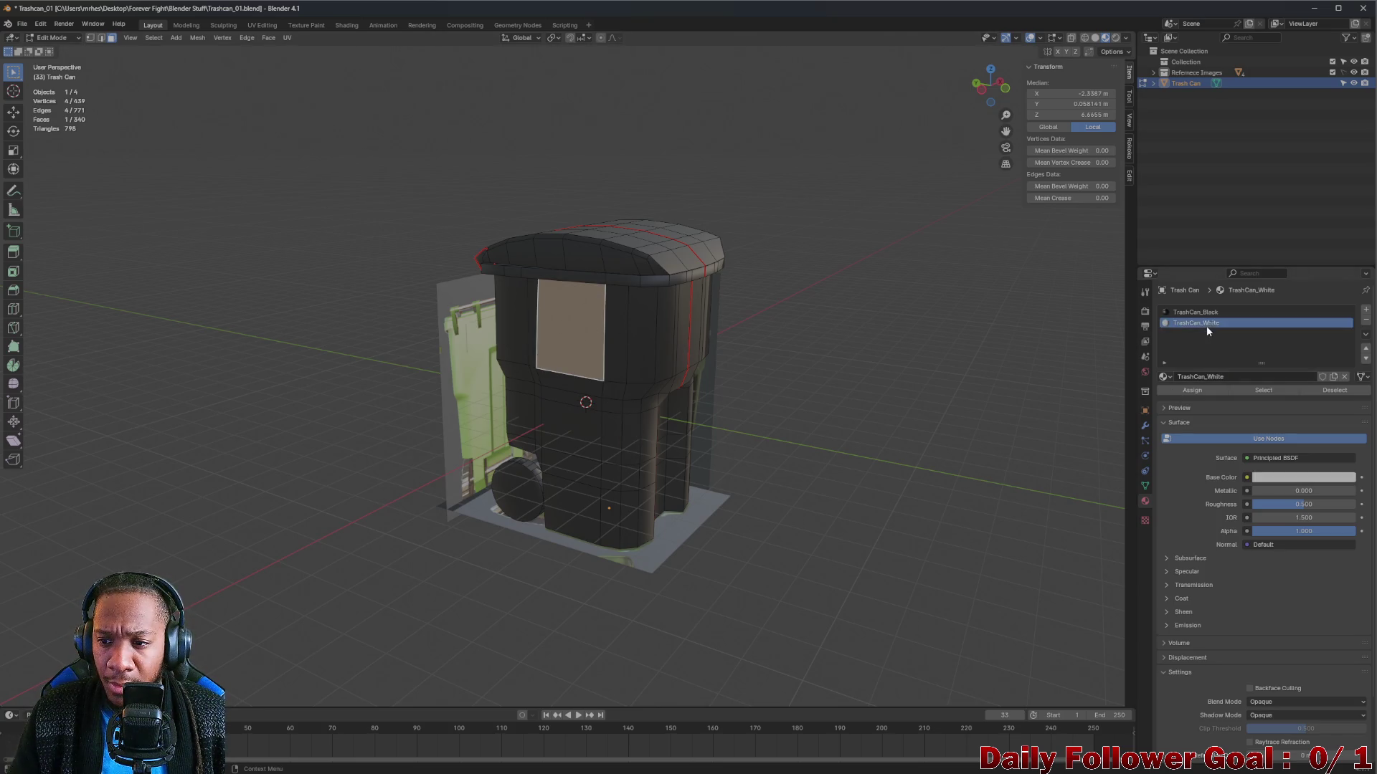
Assign TrashCan_White to the front panel face, then clear the face selection.
click(1191, 390)
click(617, 331)
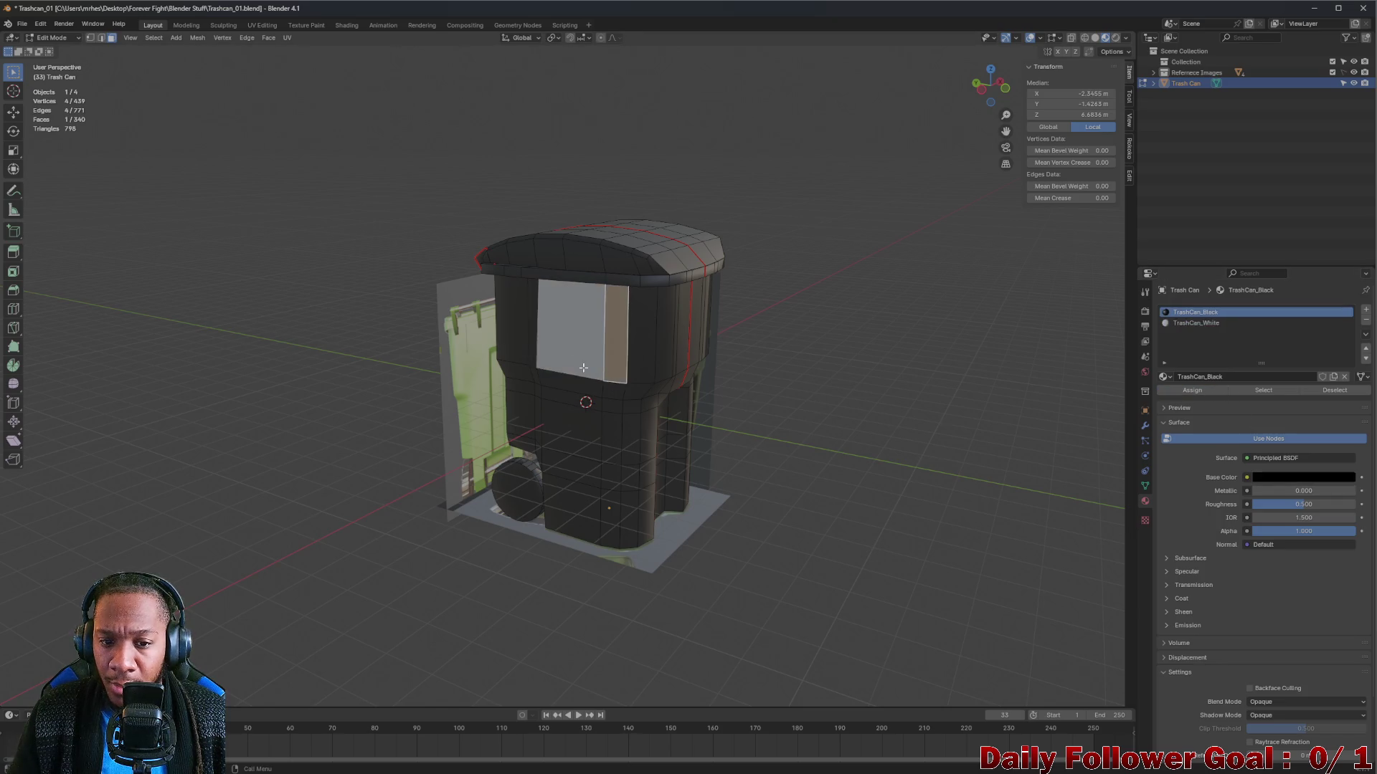
click(910, 354)
drag(910, 353, 996, 344)
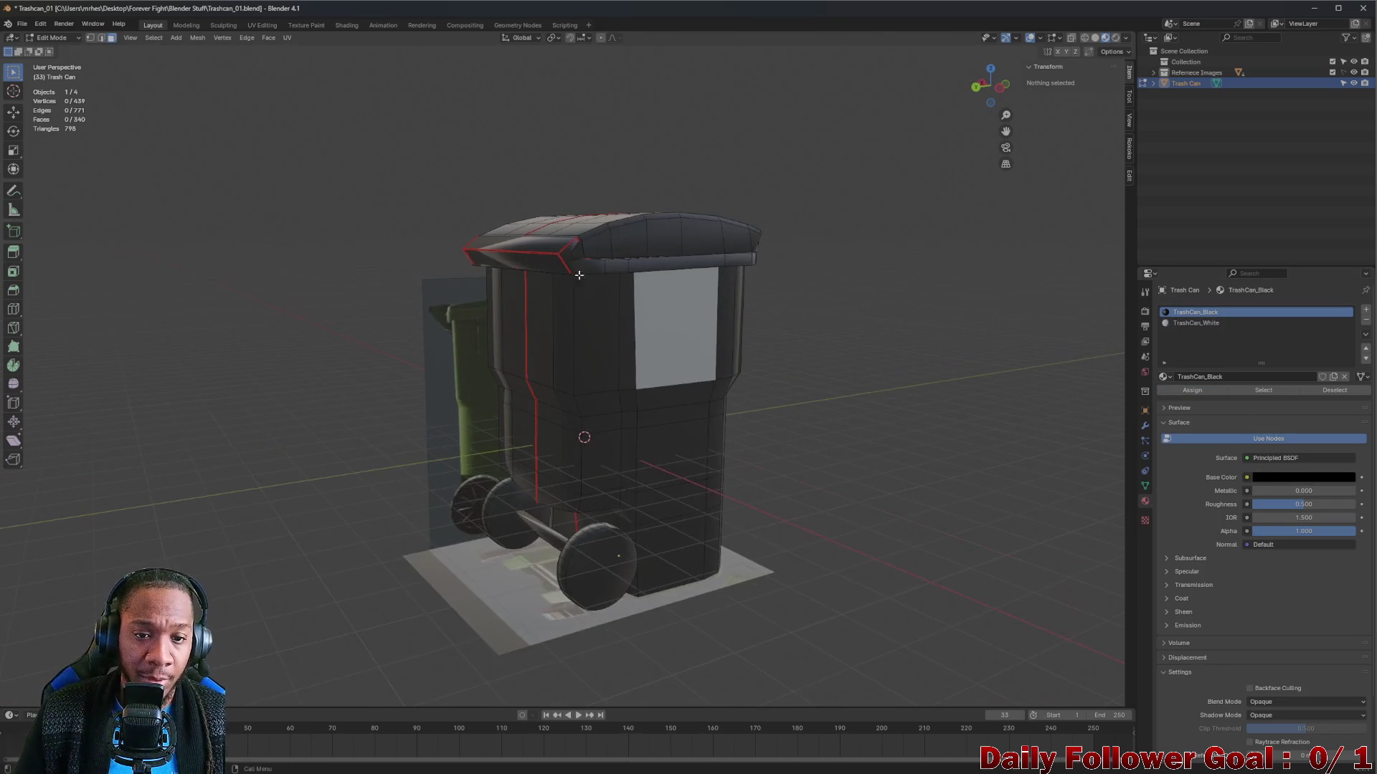
scroll(595, 254, up, 3)
mouse_move(595, 254)
mouse_down()
mouse_move(538, 246)
mouse_move(535, 277)
mouse_move(571, 259)
mouse_move(347, 259)
mouse_move(545, 276)
mouse_up()
In Left Ortho view, box-select the can's body faces and add the lid-rim faces.
click(521, 264)
shift+click(573, 266)
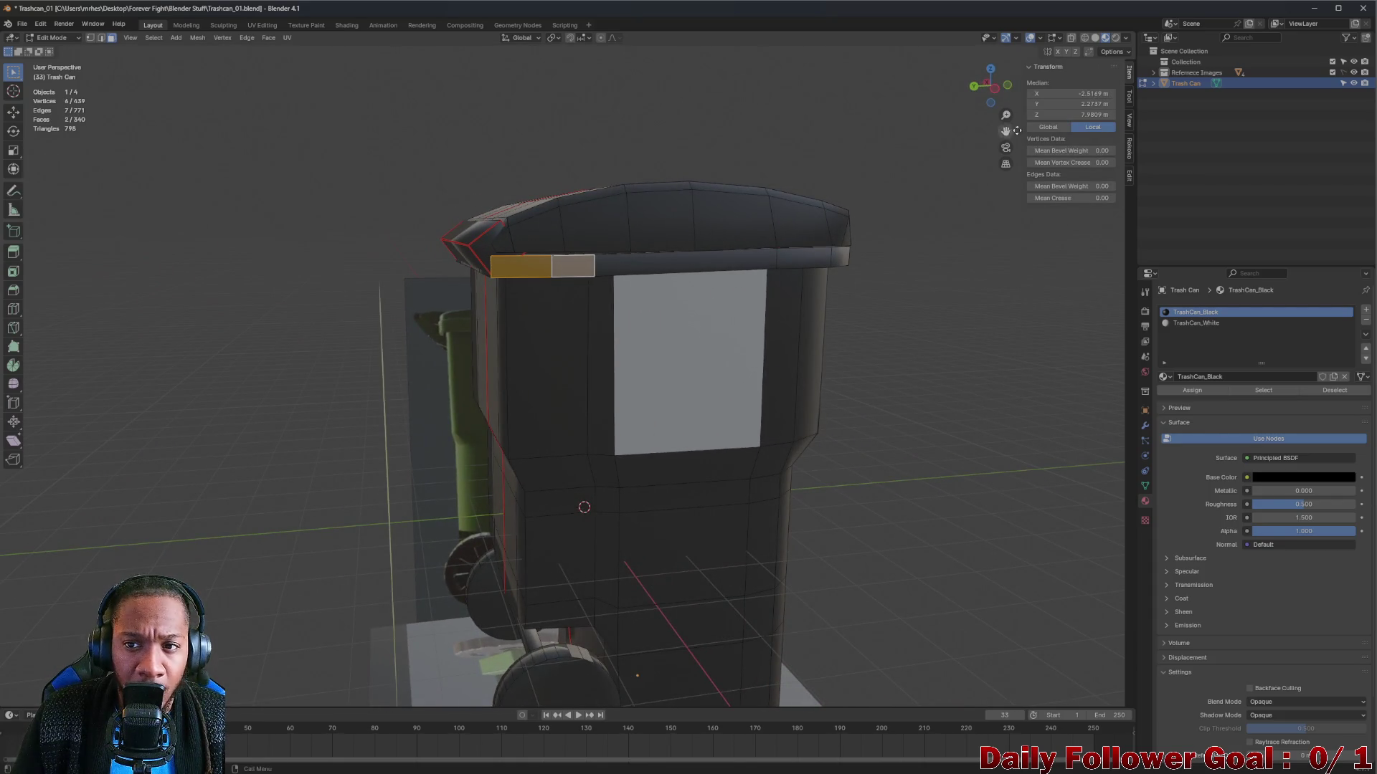
click(974, 103)
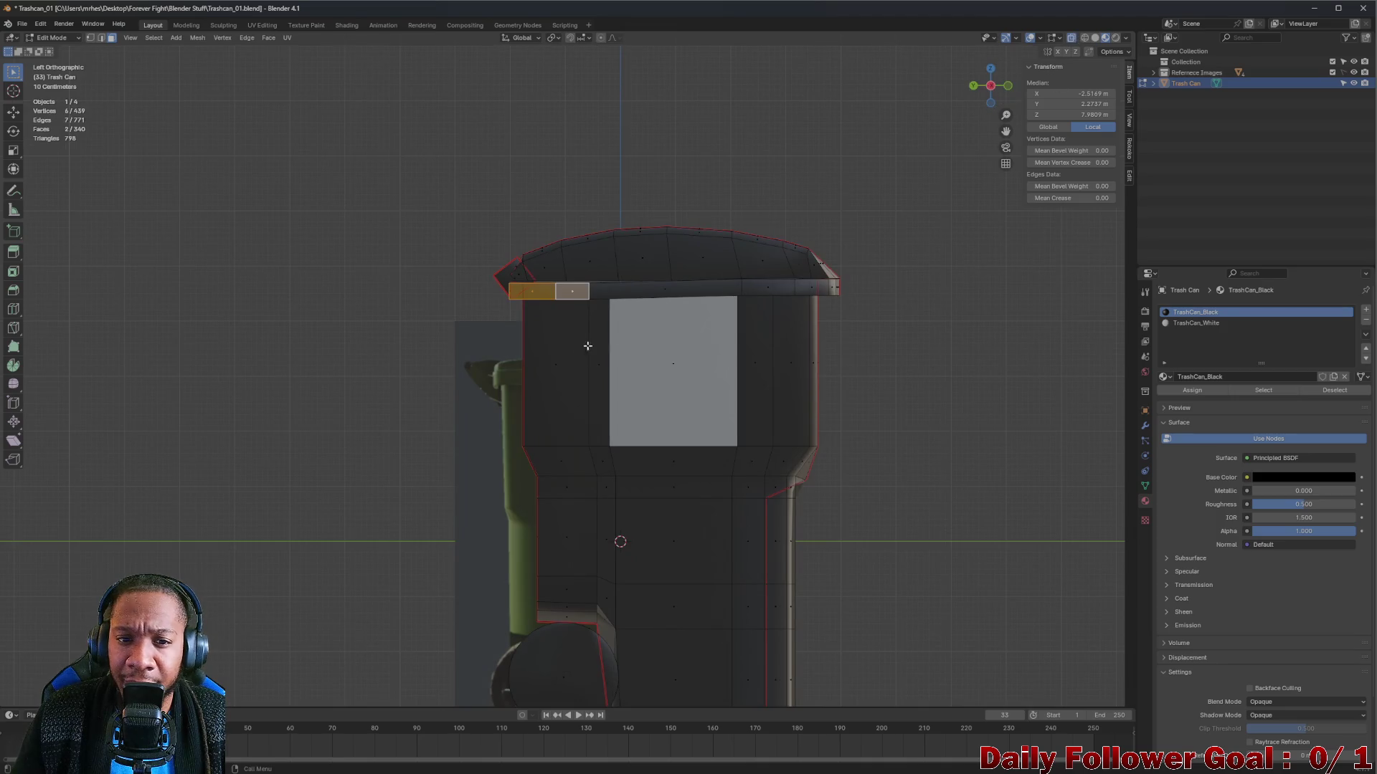
mouse_move(449, 310)
mouse_down()
mouse_move(574, 315)
mouse_move(609, 421)
mouse_move(888, 577)
mouse_up()
mouse_move(490, 280)
mouse_down()
mouse_move(956, 332)
mouse_move(554, 306)
mouse_move(468, 277)
mouse_move(737, 300)
mouse_move(547, 271)
mouse_move(600, 316)
mouse_move(762, 302)
mouse_move(573, 295)
mouse_up()
shift+click(482, 277)
shift+click(557, 286)
shift+click(514, 284)
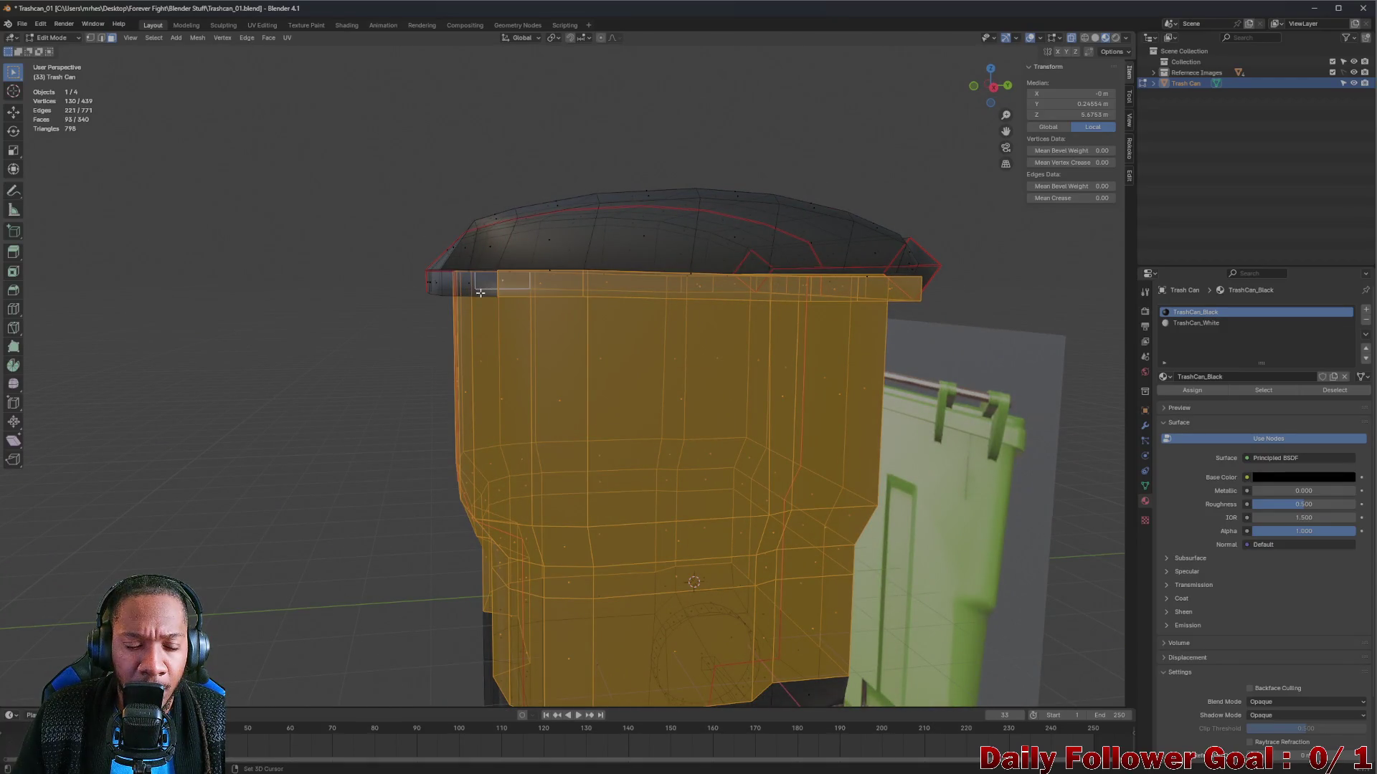
shift+click(466, 284)
shift+click(435, 284)
Turn off X-ray and orbit around the lid to refine the face selection.
mouse_move(408, 286)
mouse_down()
mouse_move(679, 292)
mouse_move(528, 286)
mouse_move(479, 267)
mouse_move(574, 196)
mouse_up()
shift+click(630, 281)
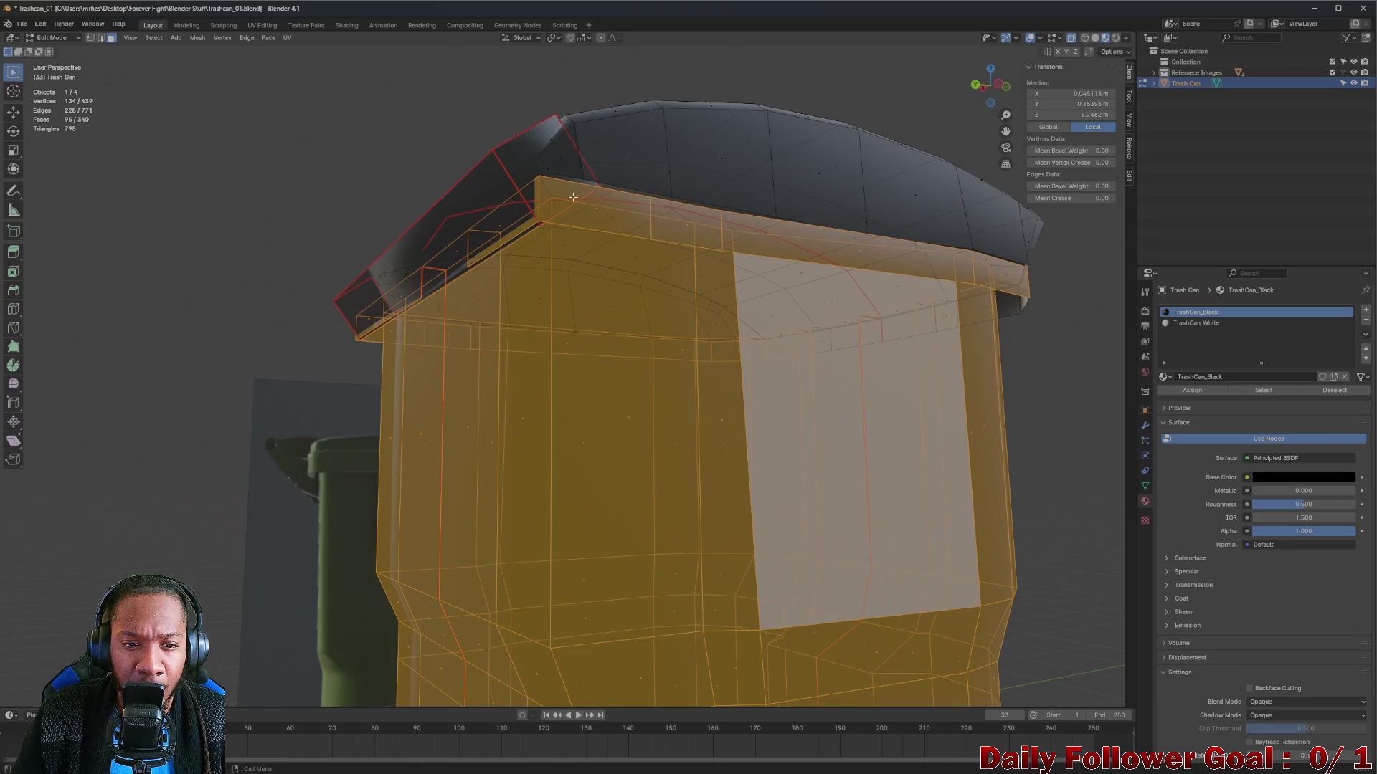
click(1073, 39)
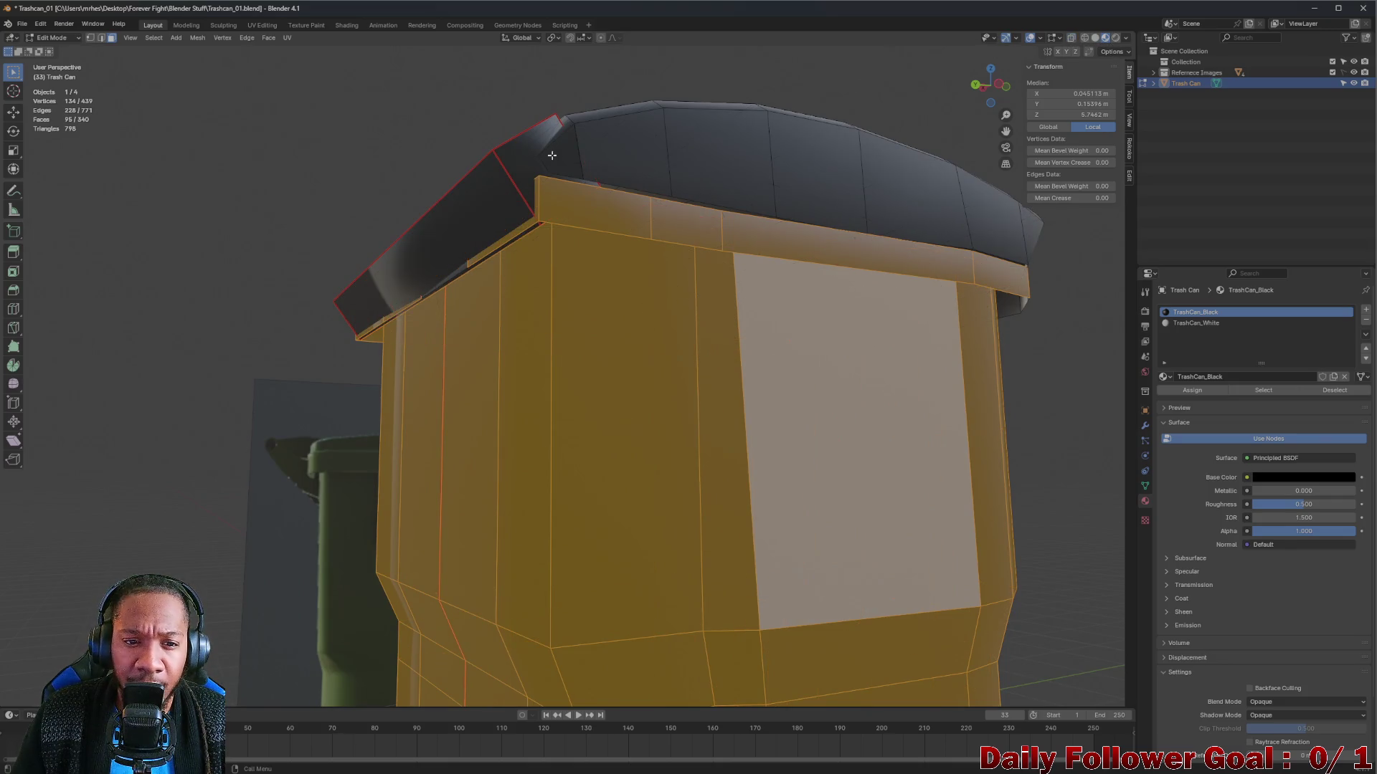
mouse_move(552, 139)
mouse_down()
mouse_move(595, 157)
mouse_move(441, 271)
mouse_up()
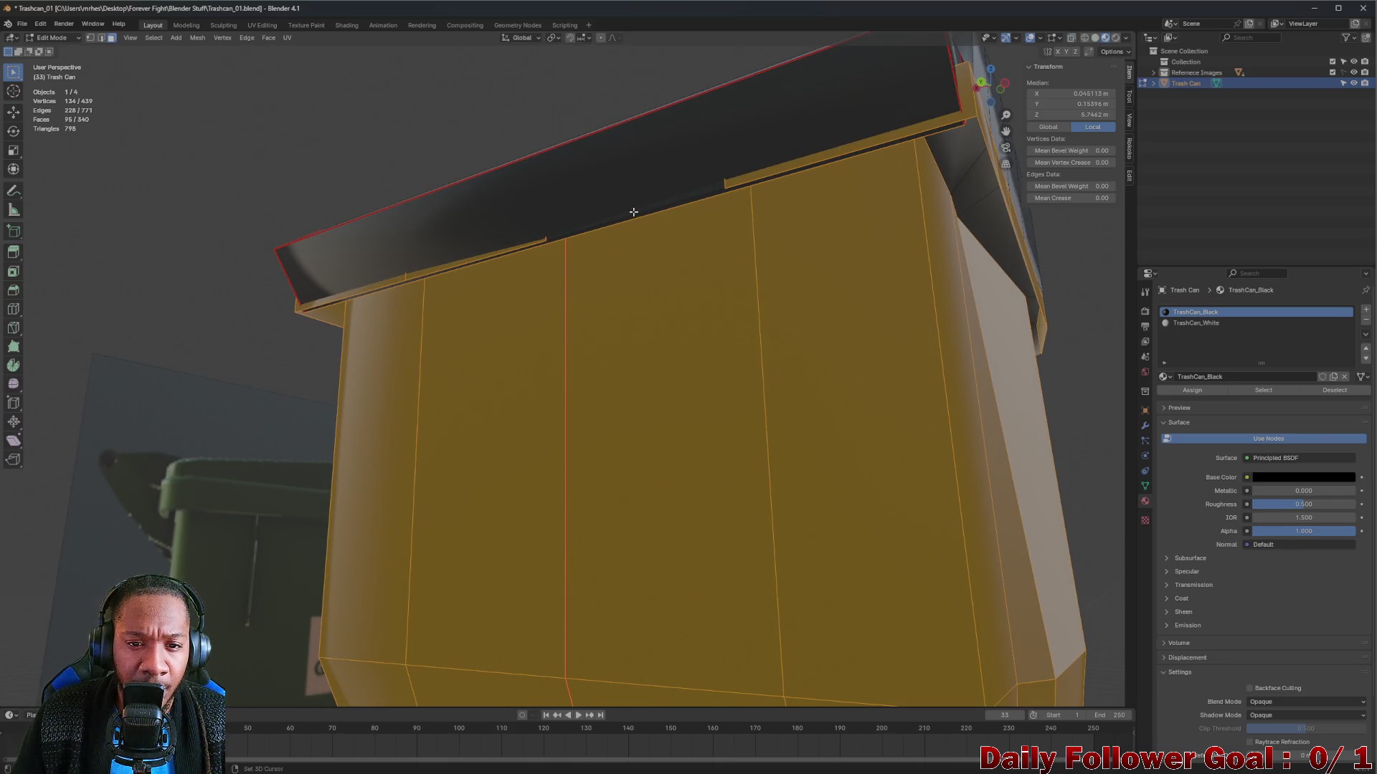
mouse_move(633, 212)
mouse_down()
mouse_move(685, 191)
mouse_move(649, 90)
mouse_move(624, 153)
mouse_move(654, 148)
mouse_move(682, 274)
mouse_move(728, 277)
mouse_move(731, 259)
mouse_move(890, 184)
mouse_up()
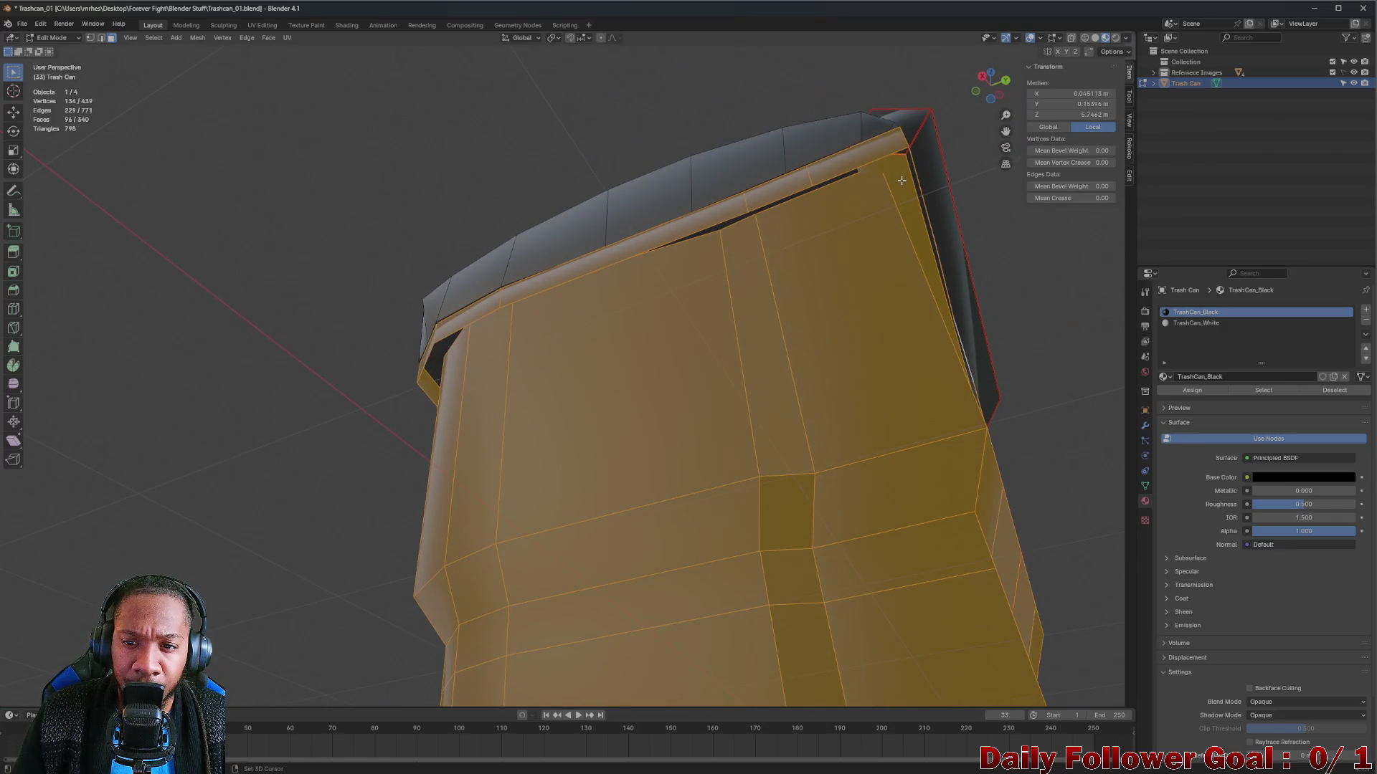
shift+click(901, 180)
mouse_move(783, 215)
mouse_down()
mouse_move(582, 266)
mouse_move(612, 298)
mouse_move(599, 308)
mouse_move(653, 314)
mouse_move(679, 269)
mouse_move(587, 291)
mouse_move(630, 375)
mouse_move(607, 415)
mouse_up()
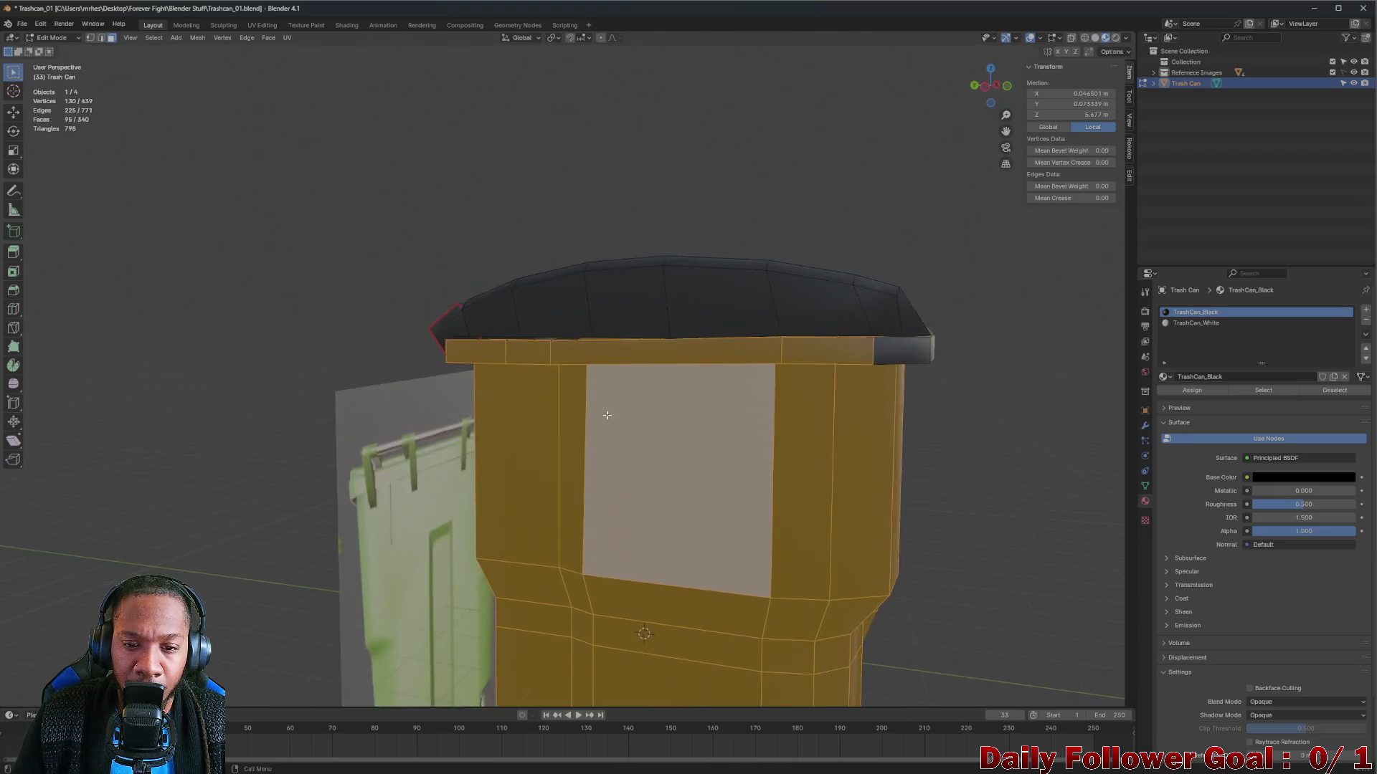
From a front-left view, add five lid-rim faces to the face selection.
scroll(607, 415, down, 5)
scroll(699, 388, up, 5)
mouse_move(699, 388)
mouse_down()
mouse_move(692, 419)
mouse_move(548, 393)
mouse_up()
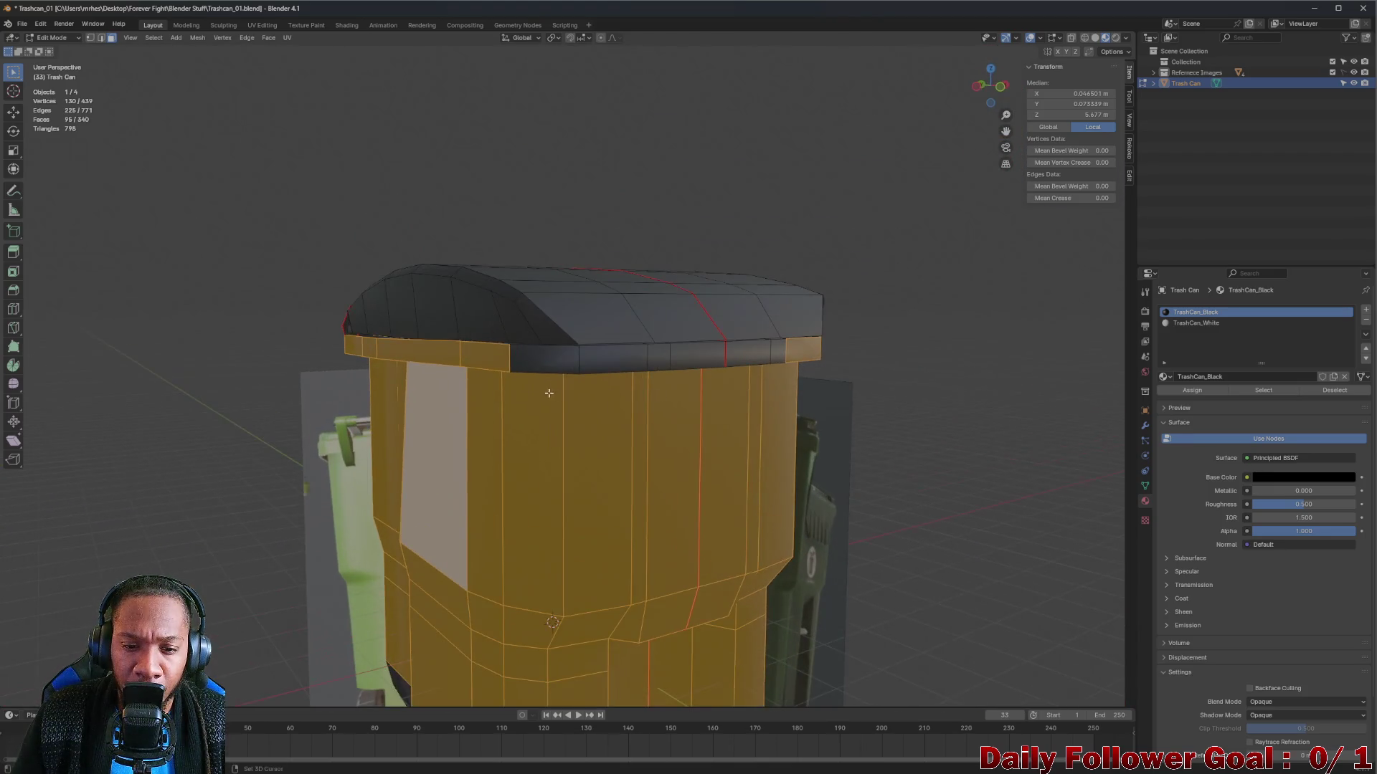
shift+click(545, 358)
shift+click(615, 359)
shift+click(660, 359)
shift+click(696, 357)
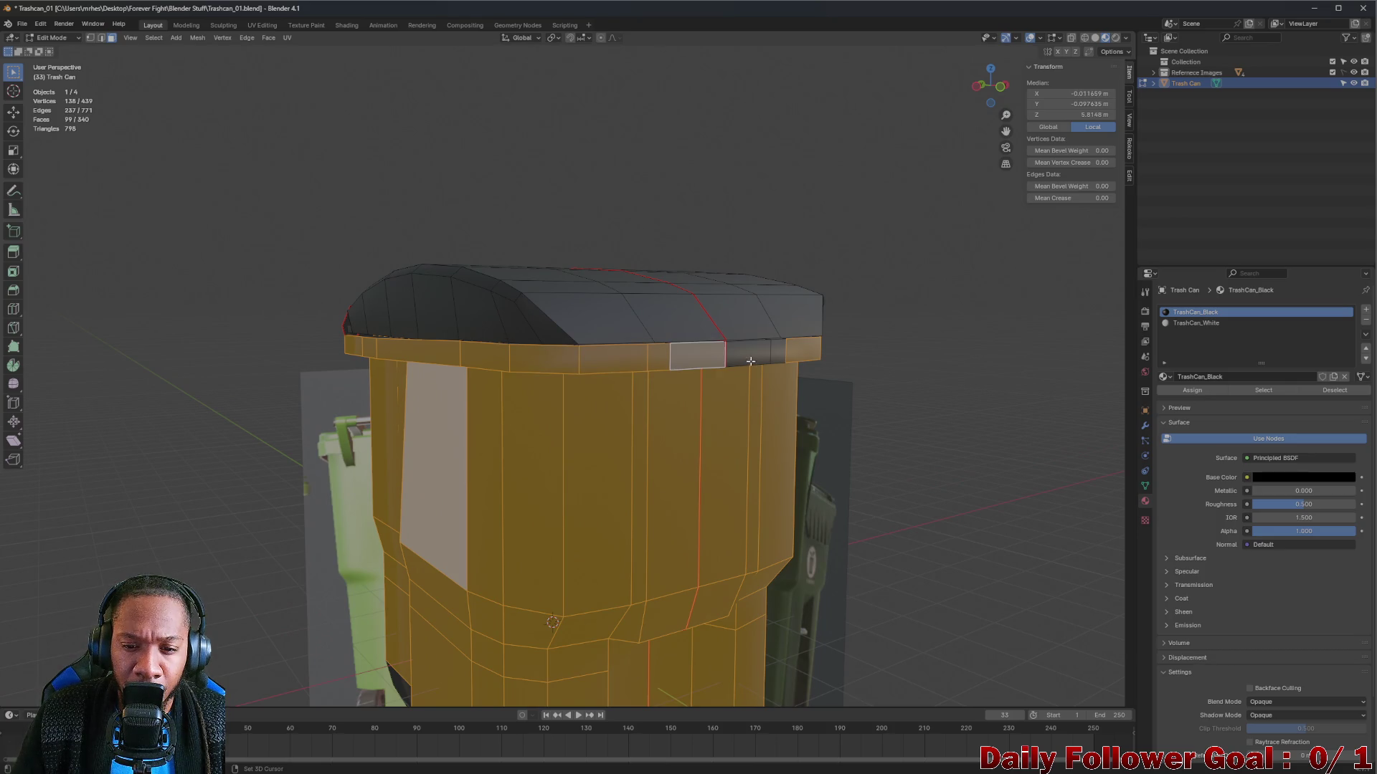
shift+click(750, 360)
With X-ray on in left orthographic view, box-select the lower front, right and left body faces.
scroll(750, 360, down, 5)
drag(750, 361, 549, 540)
scroll(550, 539, up, 5)
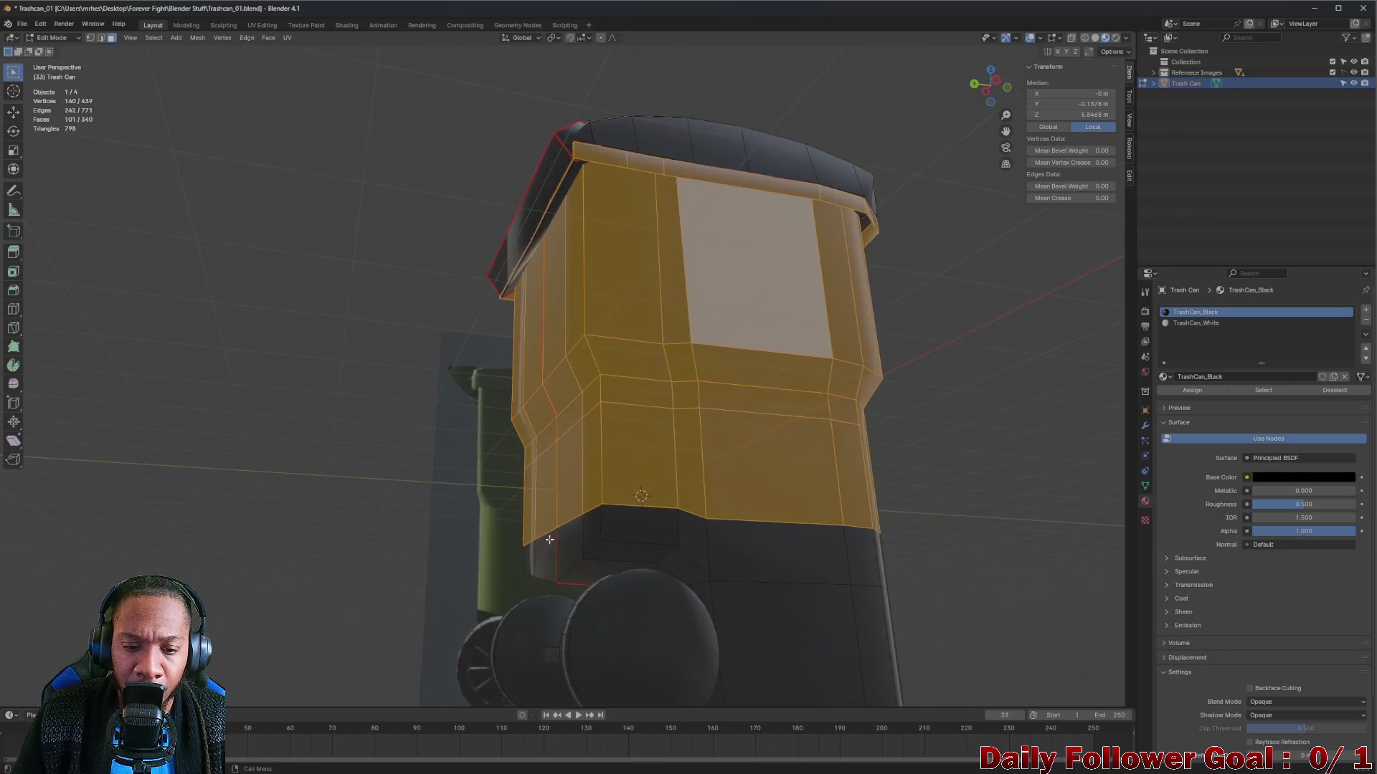
key(ctrl+KP_3)
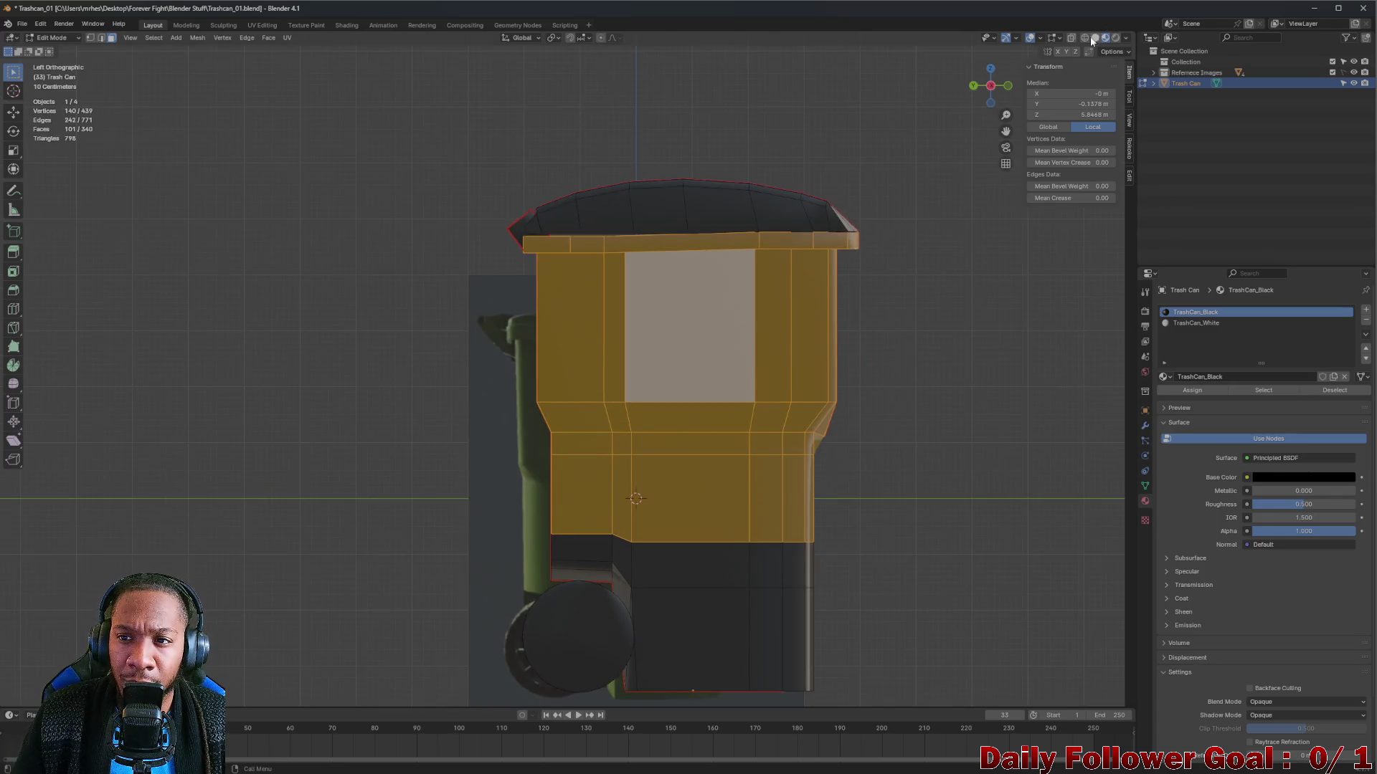
click(1071, 38)
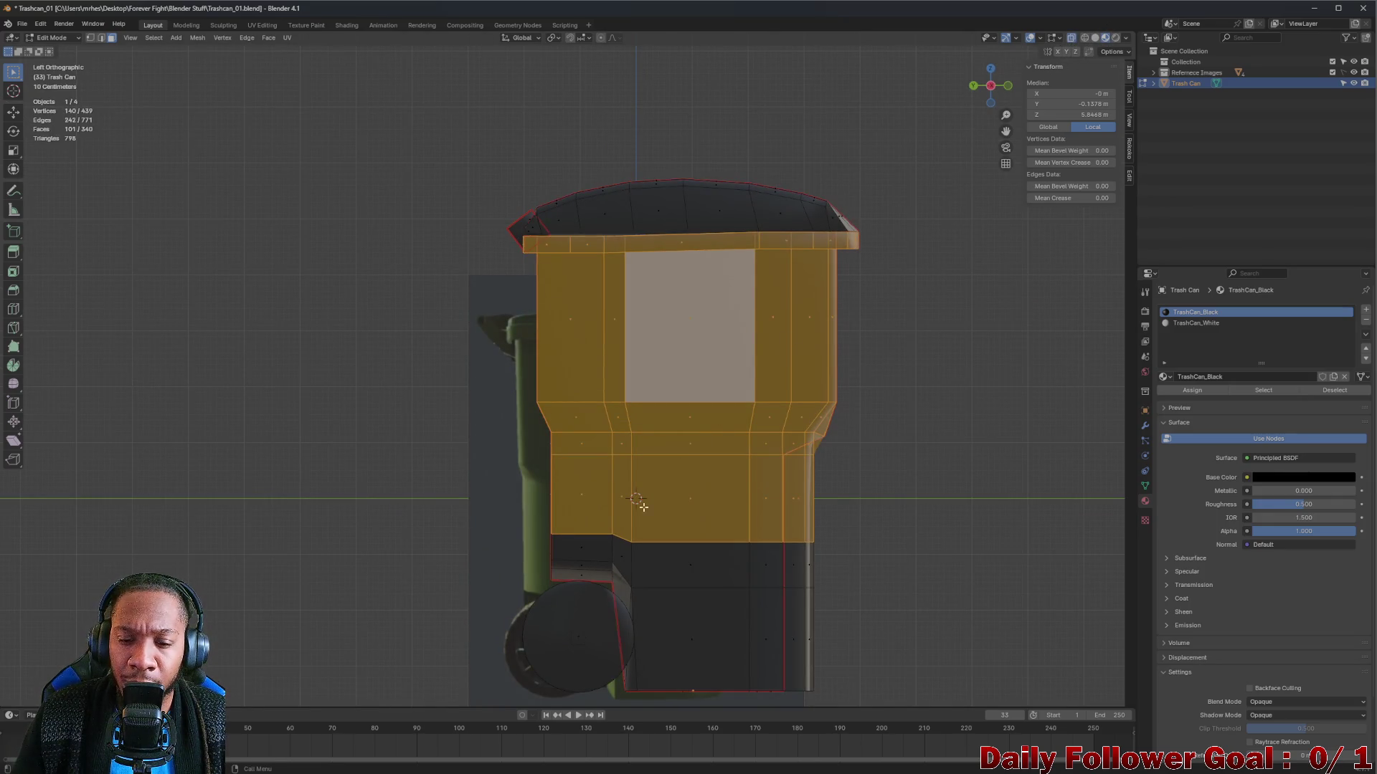
drag(639, 506, 858, 674)
mouse_move(706, 514)
mouse_down()
mouse_move(759, 581)
mouse_move(869, 661)
mouse_up()
drag(497, 493, 676, 577)
Add the grey bottom face, its diagonal neighbour, a base face and the face left of the axle, dropping one stray face.
scroll(598, 575, up, 3)
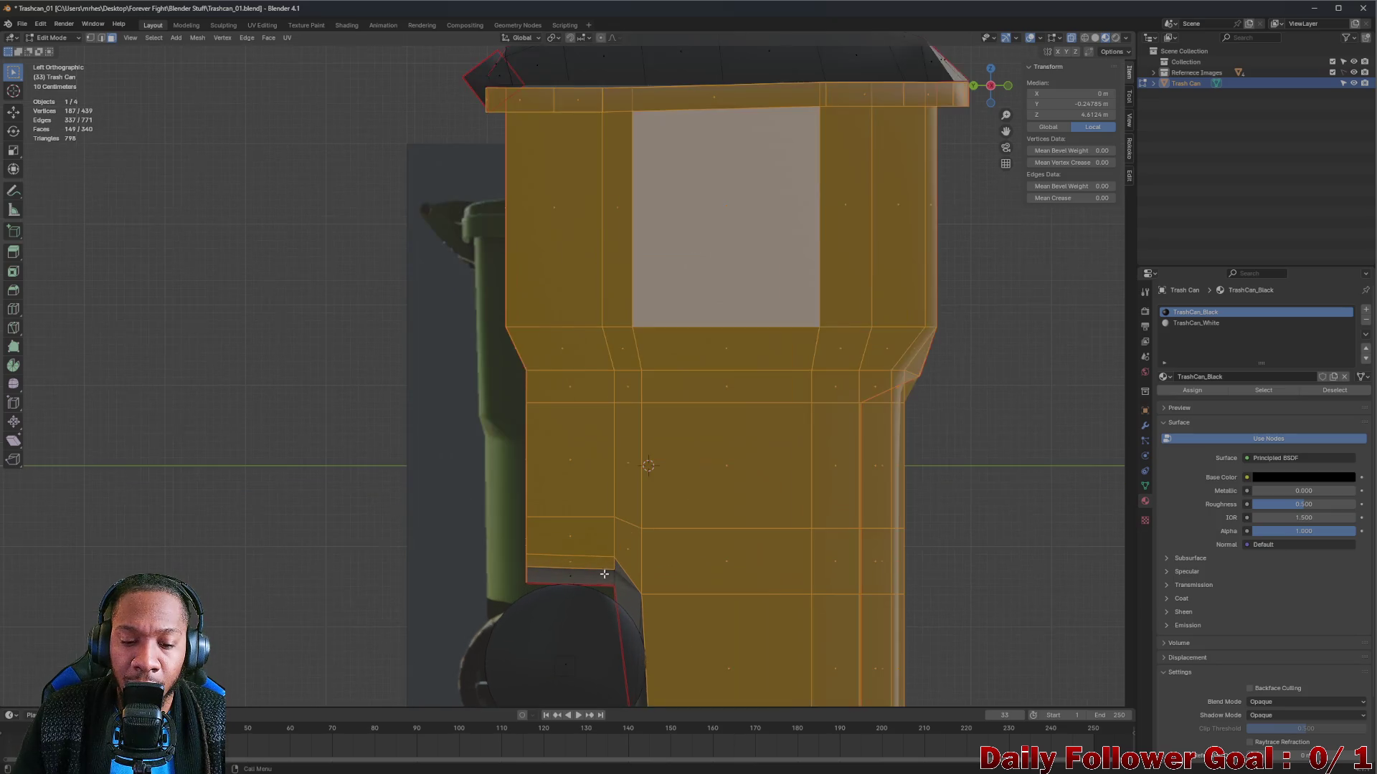
shift+click(568, 576)
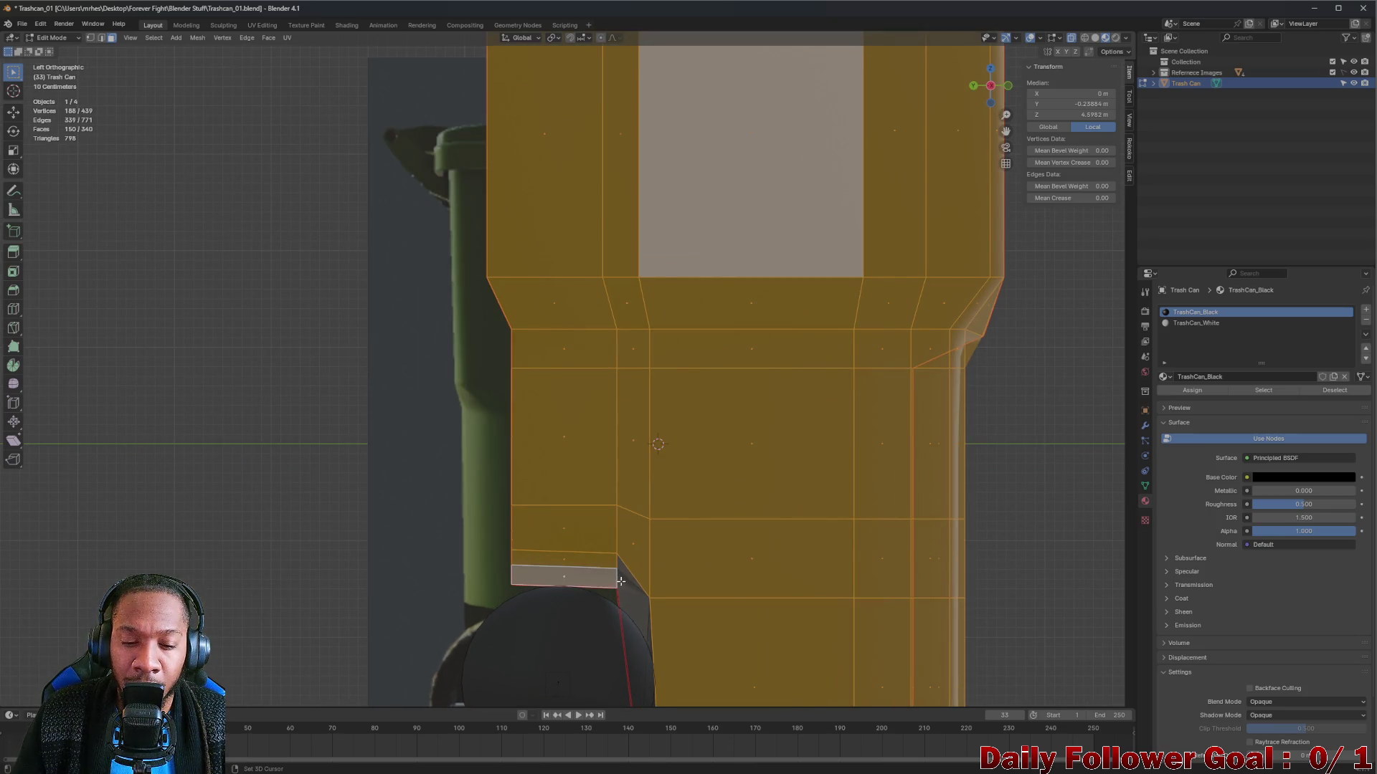
shift+click(621, 583)
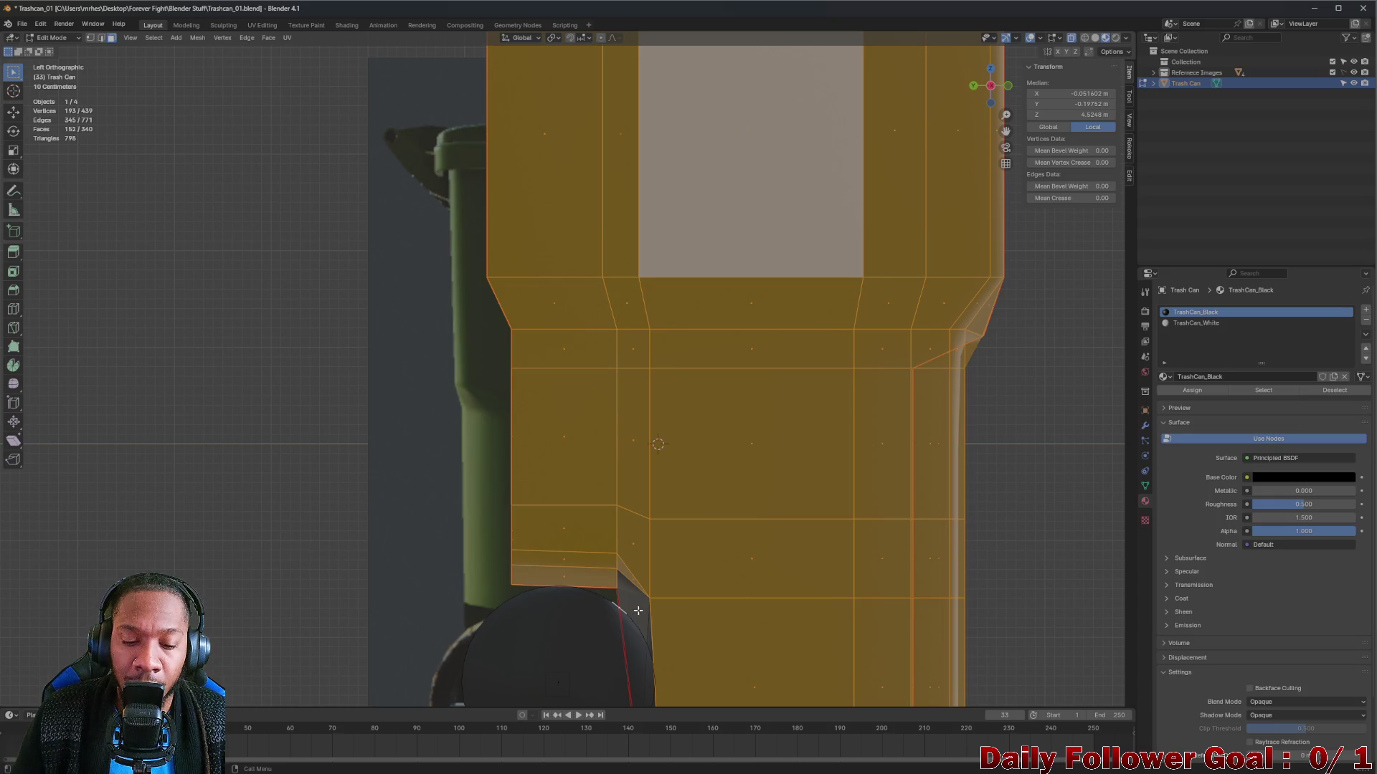
shift+click(643, 608)
mouse_move(643, 609)
mouse_down()
mouse_move(638, 627)
mouse_move(762, 569)
mouse_move(793, 571)
mouse_move(643, 568)
mouse_move(656, 582)
mouse_move(579, 595)
mouse_move(738, 549)
mouse_up()
shift+click(769, 551)
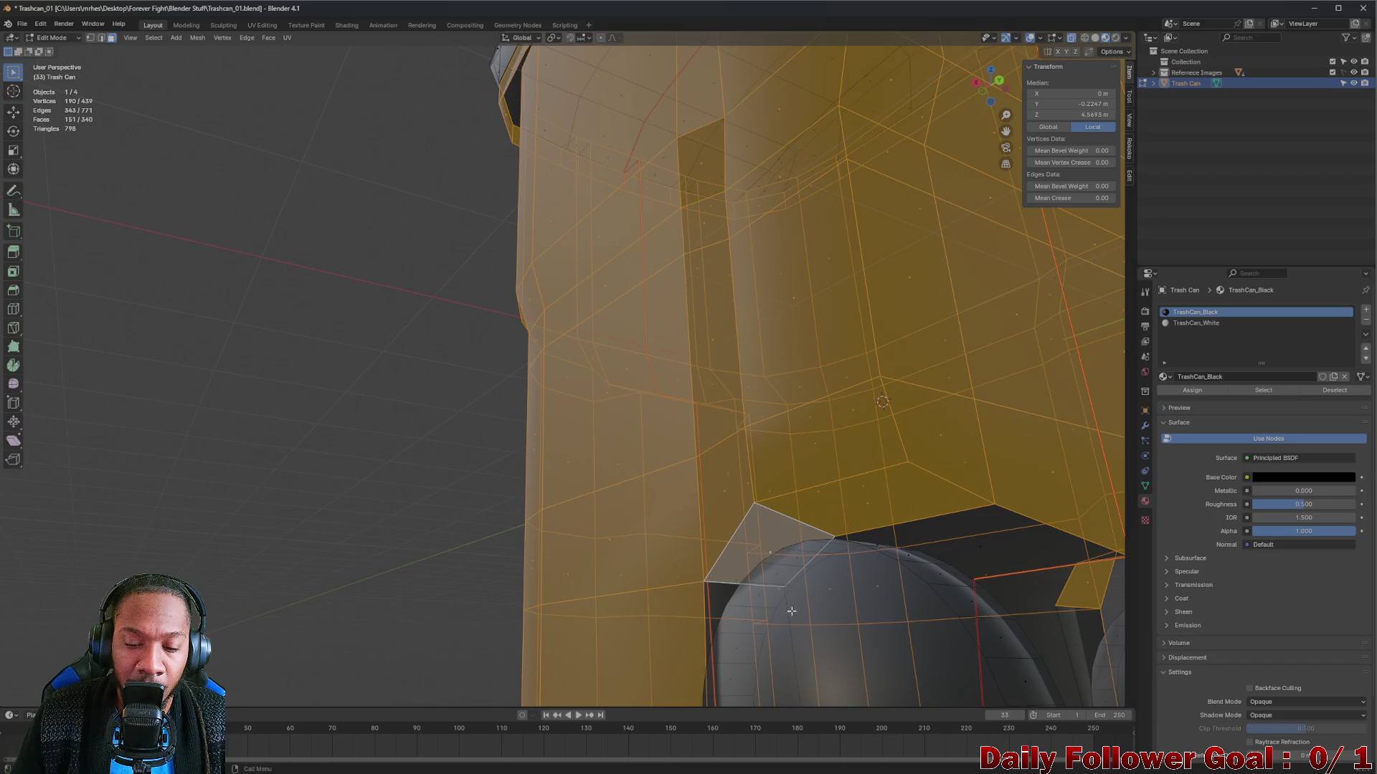
mouse_move(791, 610)
mouse_down()
mouse_move(767, 620)
mouse_move(719, 553)
mouse_move(749, 405)
mouse_move(621, 563)
mouse_up()
shift+click(574, 509)
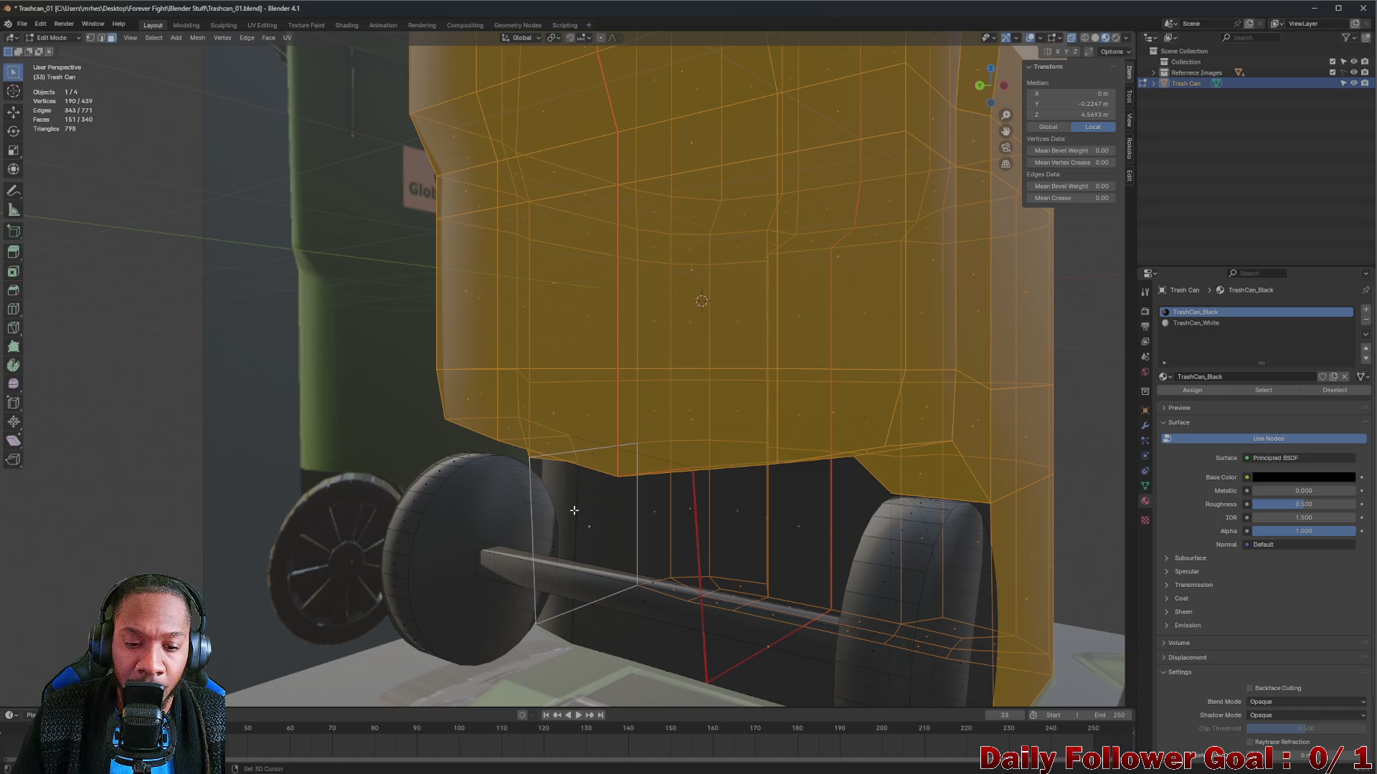
Turn X-ray off, add faces around the axle and beside the wheel, and pick the TrashCan_White slot.
click(1071, 38)
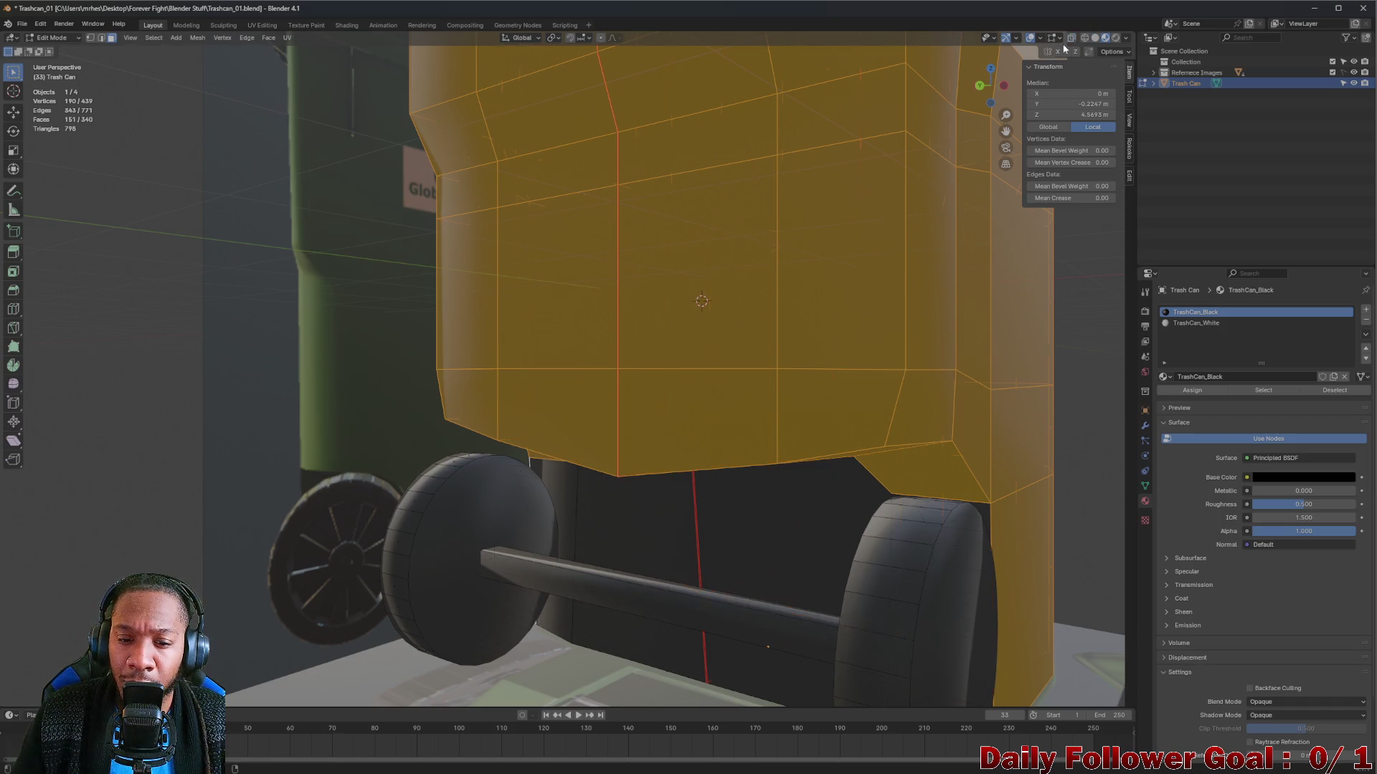
mouse_move(645, 359)
mouse_down()
mouse_move(643, 378)
mouse_move(682, 363)
mouse_move(606, 406)
mouse_up()
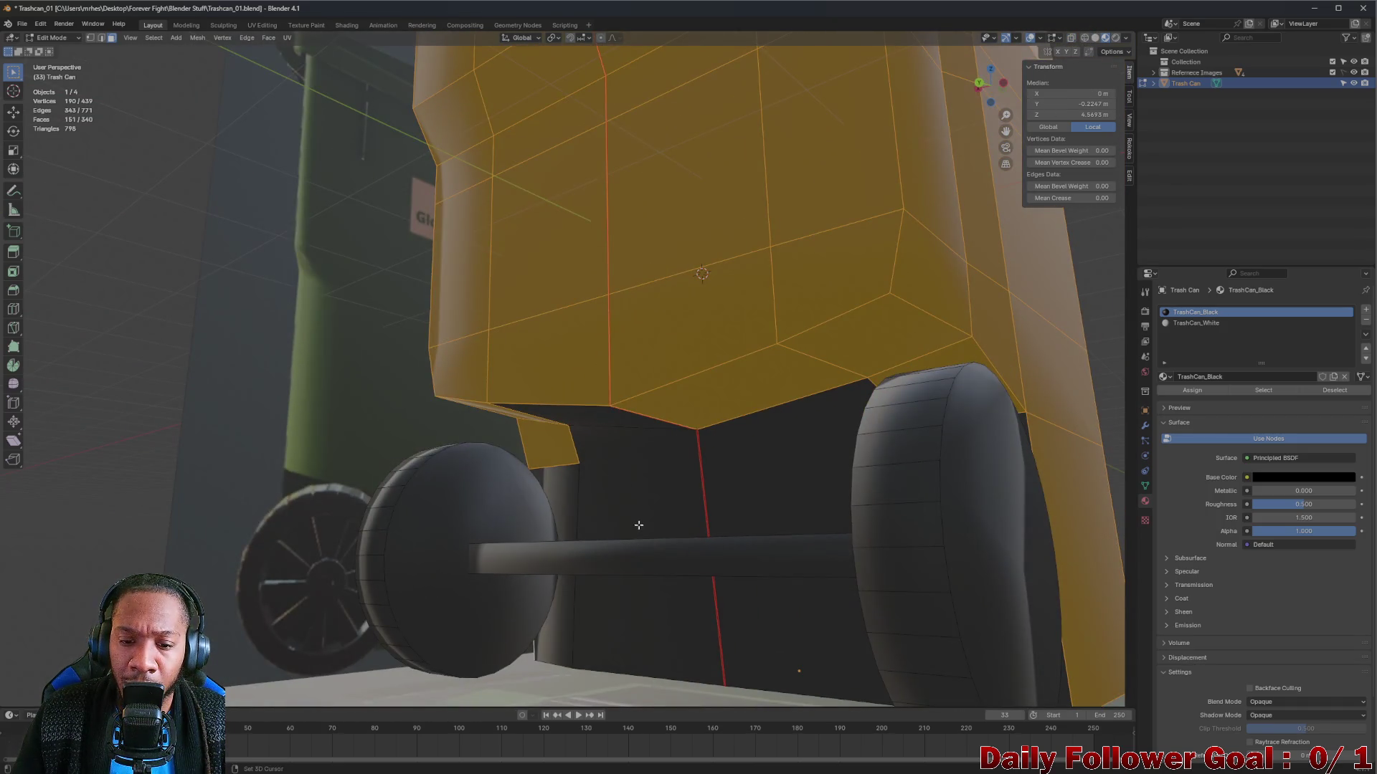
alt+shift+click(565, 492)
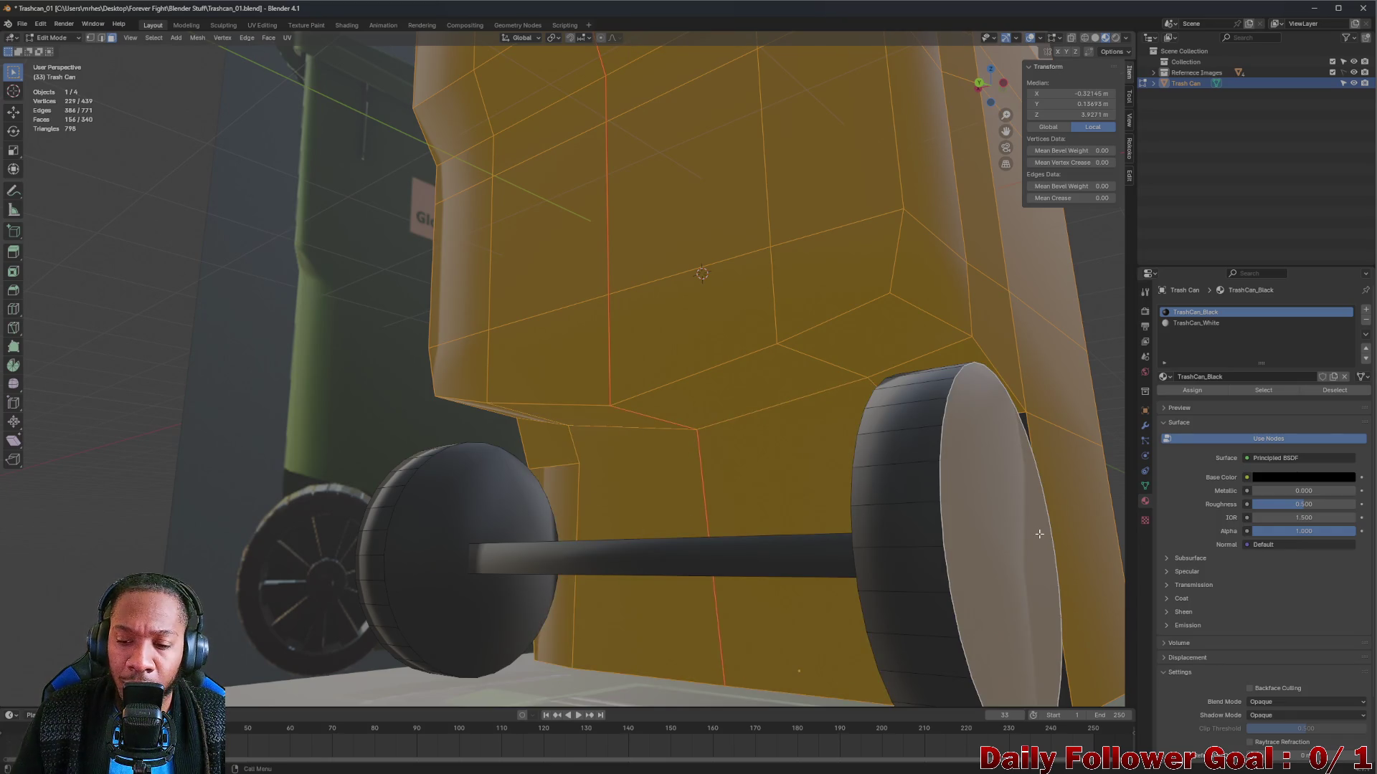
drag(1036, 447, 991, 467)
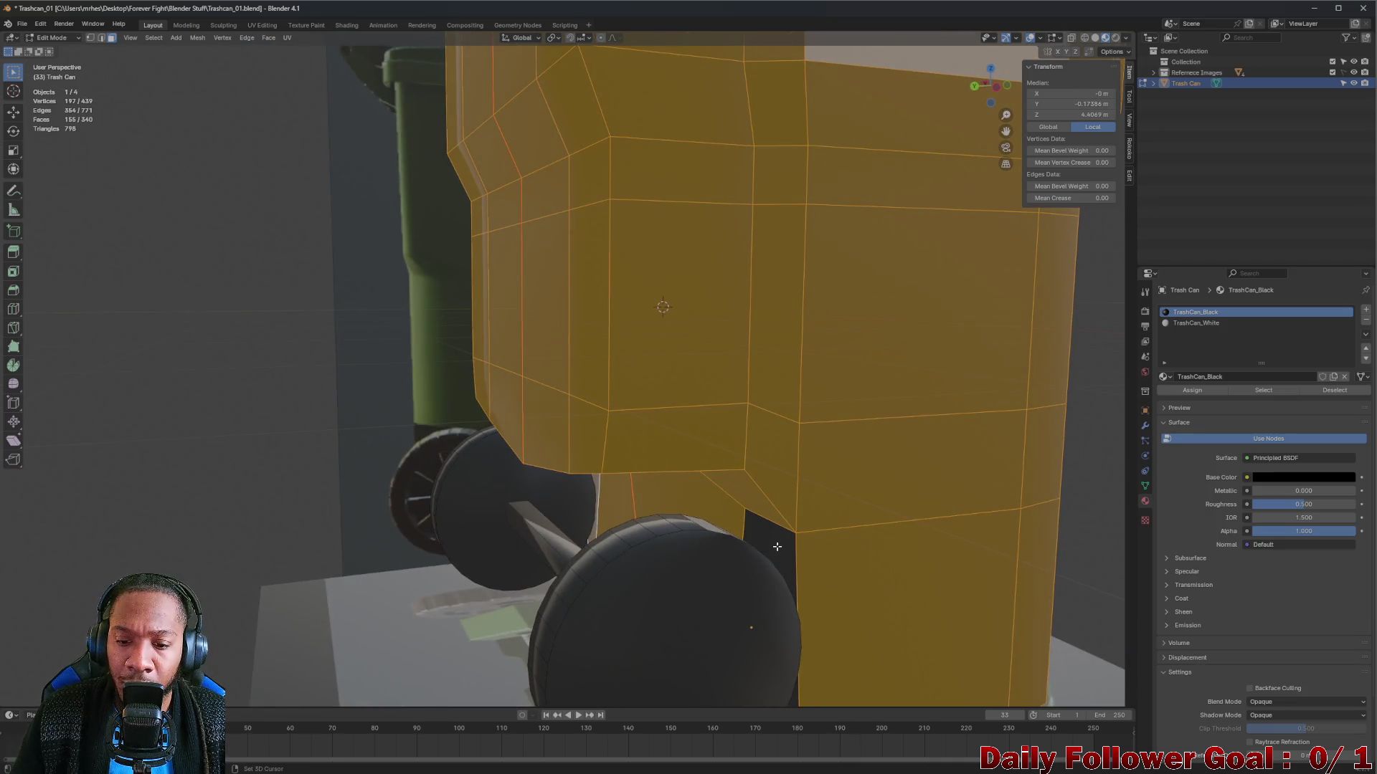
shift+click(777, 546)
mouse_move(777, 546)
mouse_down()
mouse_move(717, 530)
mouse_move(746, 538)
mouse_move(1094, 467)
mouse_up()
click(1204, 324)
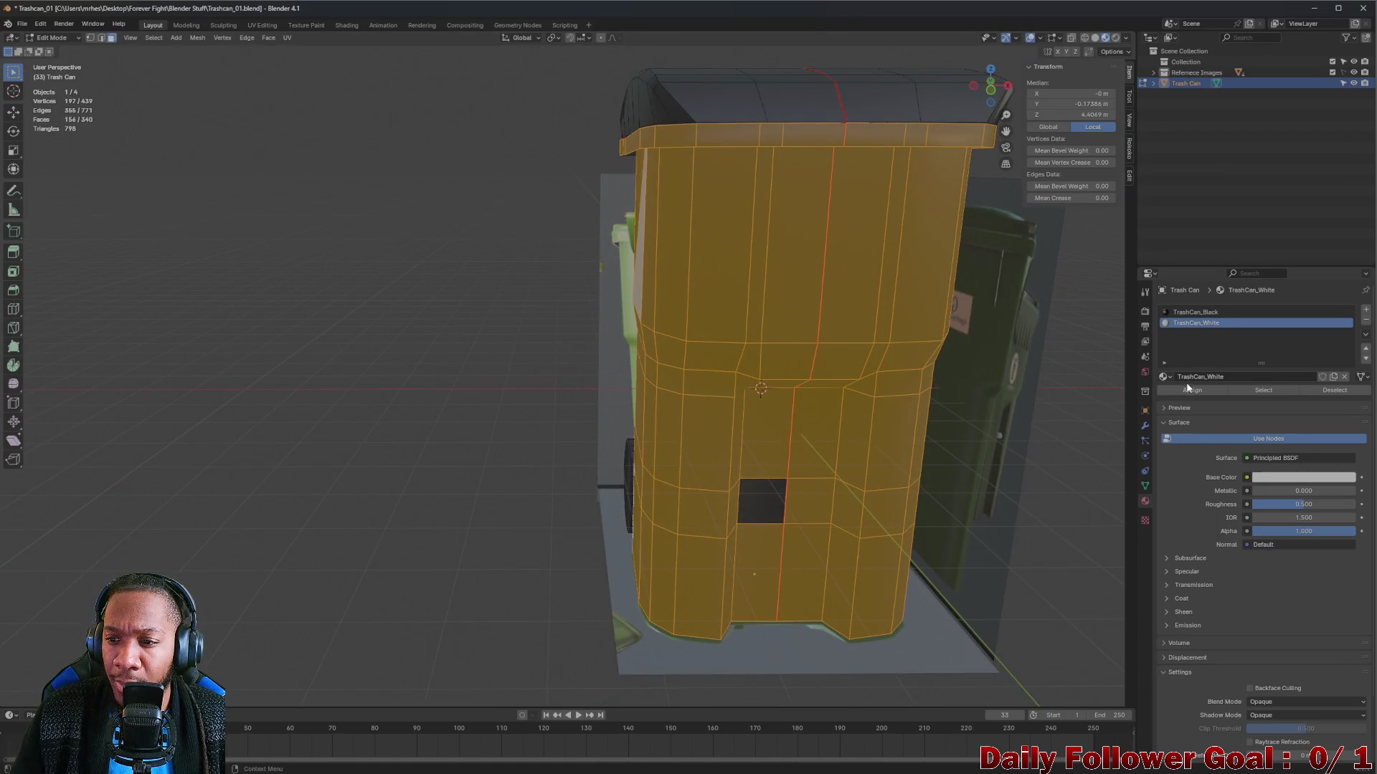
Assign TrashCan_White to the selected lower body faces.
click(1193, 391)
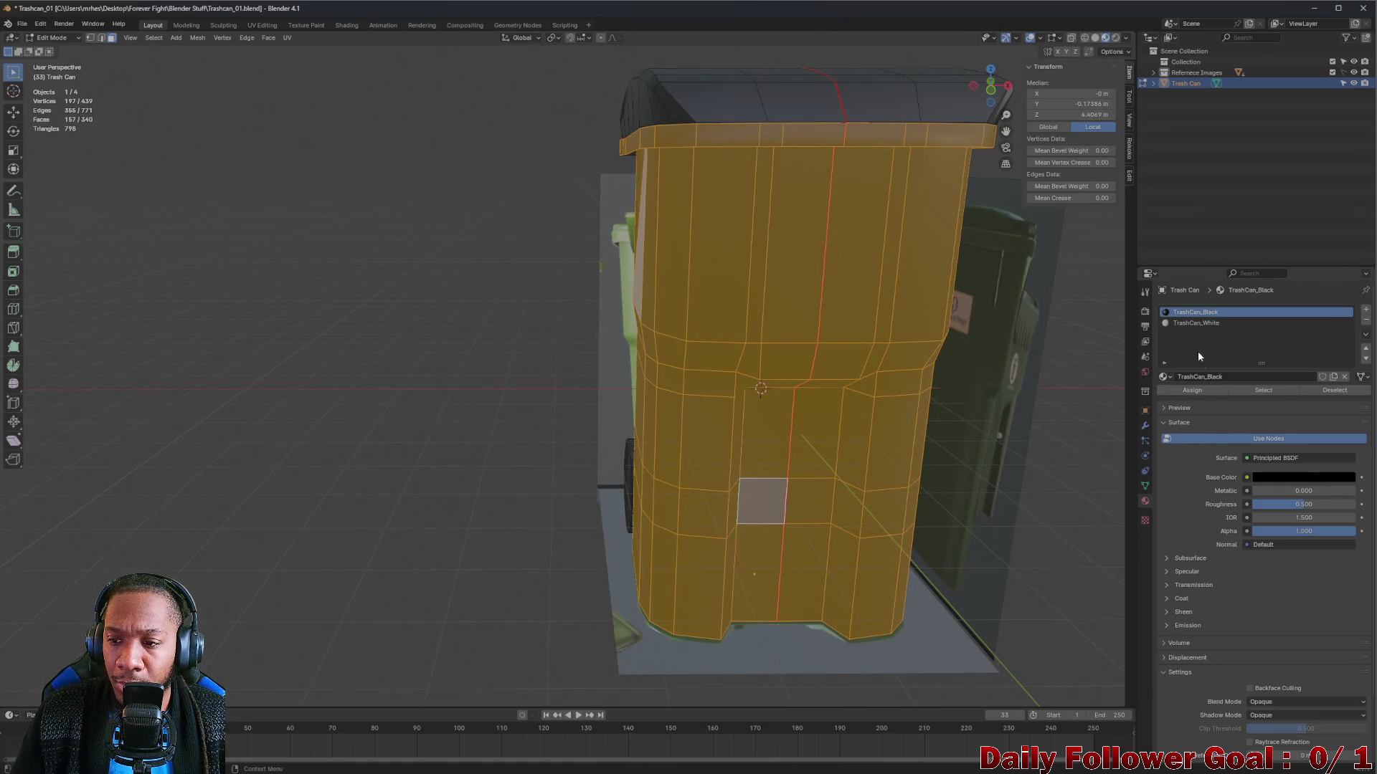
key(alt+a)
scroll(761, 387, down, 4)
mouse_move(645, 388)
mouse_down()
mouse_move(584, 418)
mouse_move(482, 375)
mouse_move(610, 377)
mouse_up()
scroll(717, 387, up, 3)
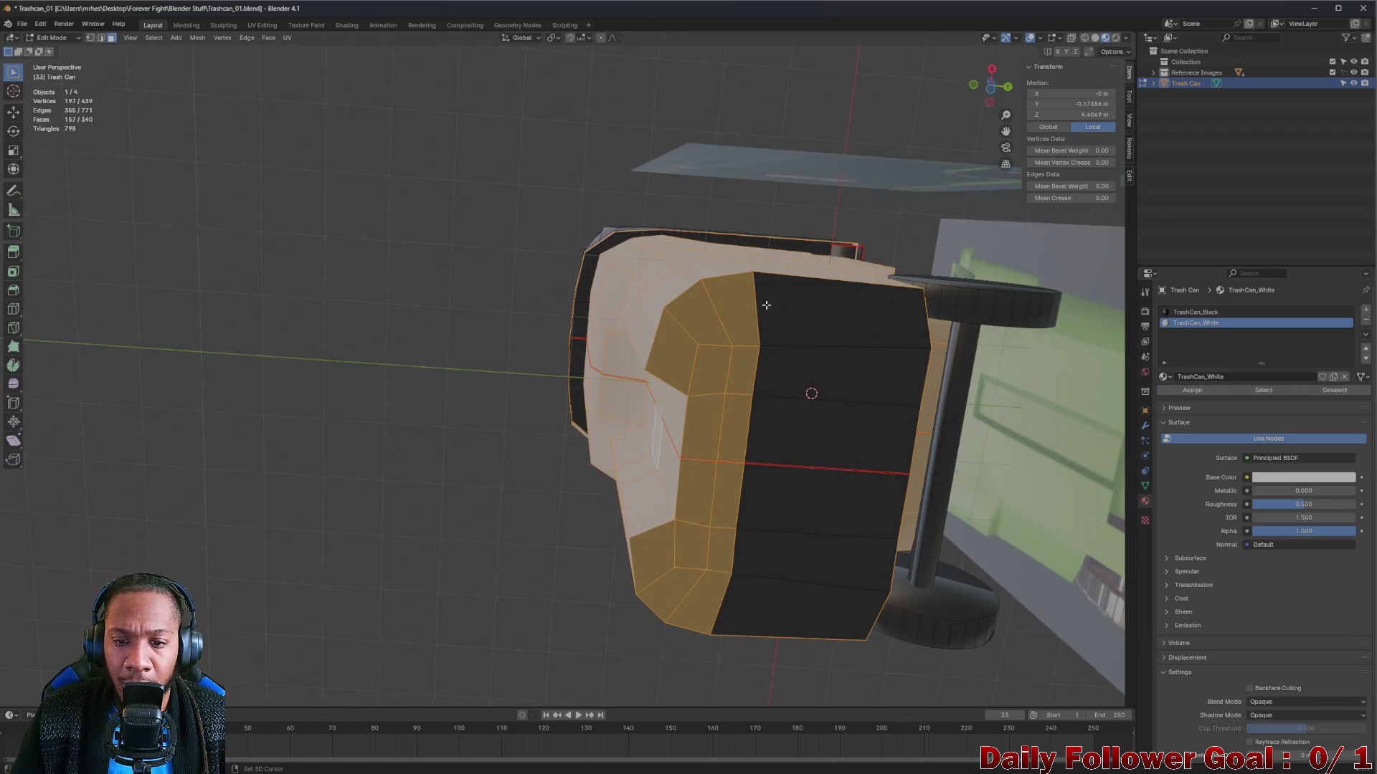
Select two leftover bottom faces and assign them TrashCan_White as well.
shift+click(828, 377)
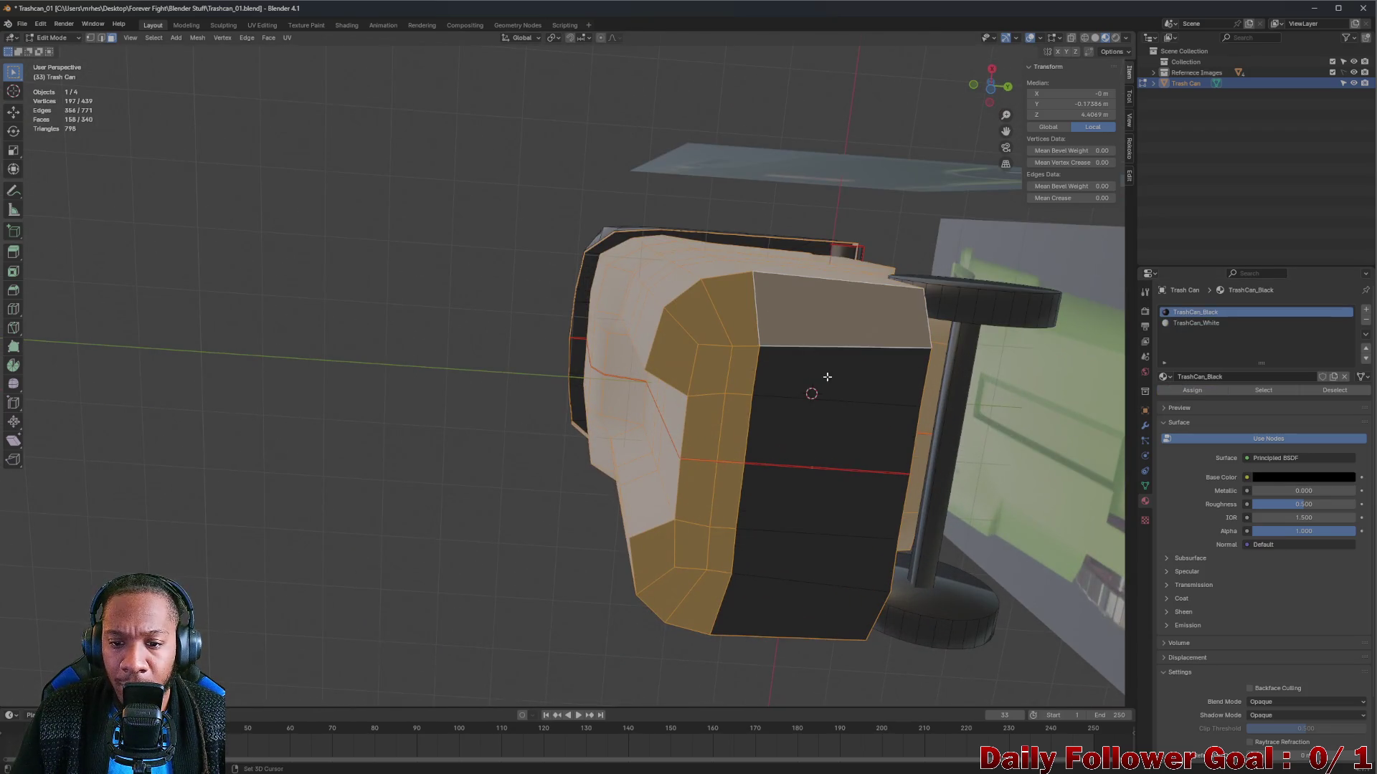
shift+click(794, 551)
shift+click(792, 594)
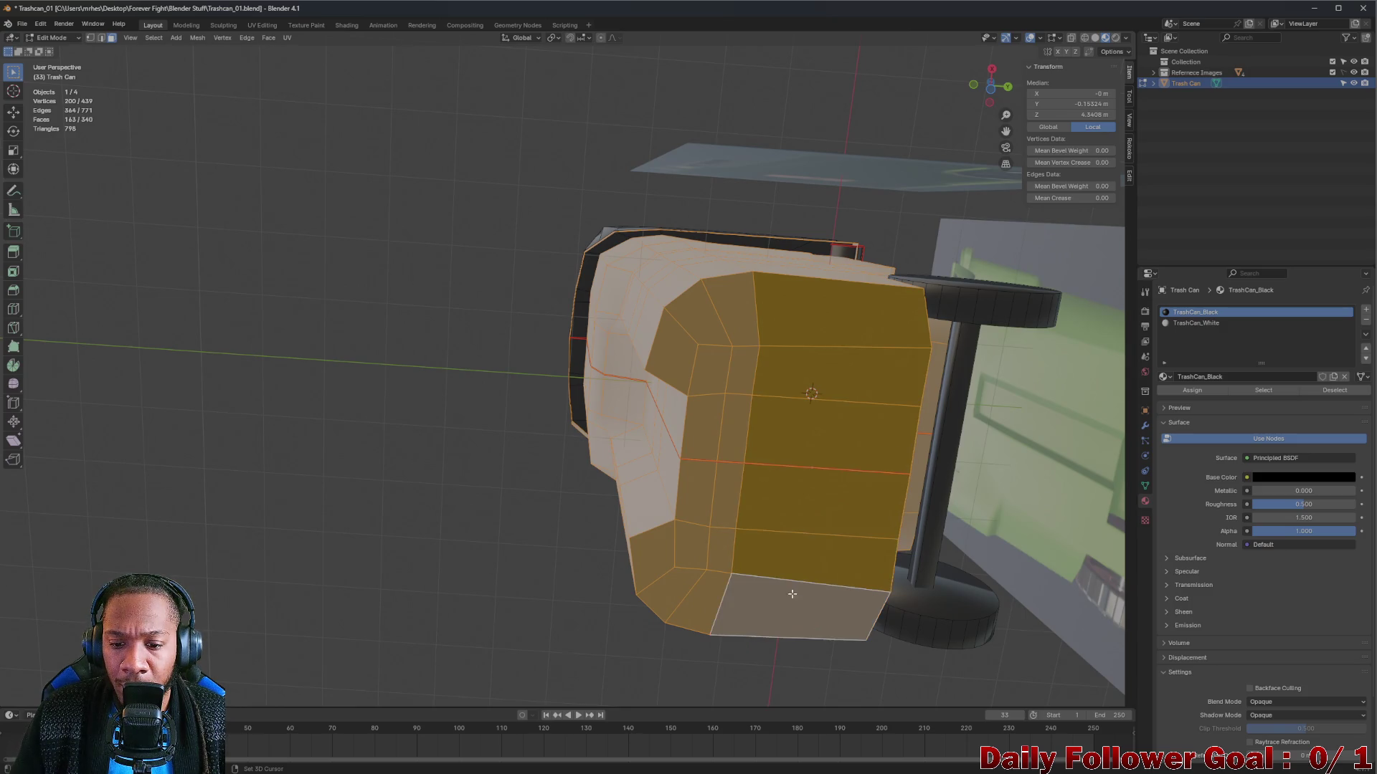
click(1201, 323)
click(1192, 390)
click(359, 433)
Orbit around the recoloured can to check its sides, bottom and lid.
mouse_move(359, 433)
mouse_down()
mouse_move(661, 468)
mouse_move(562, 433)
mouse_move(488, 445)
mouse_move(363, 418)
mouse_move(557, 400)
mouse_move(422, 473)
mouse_up()
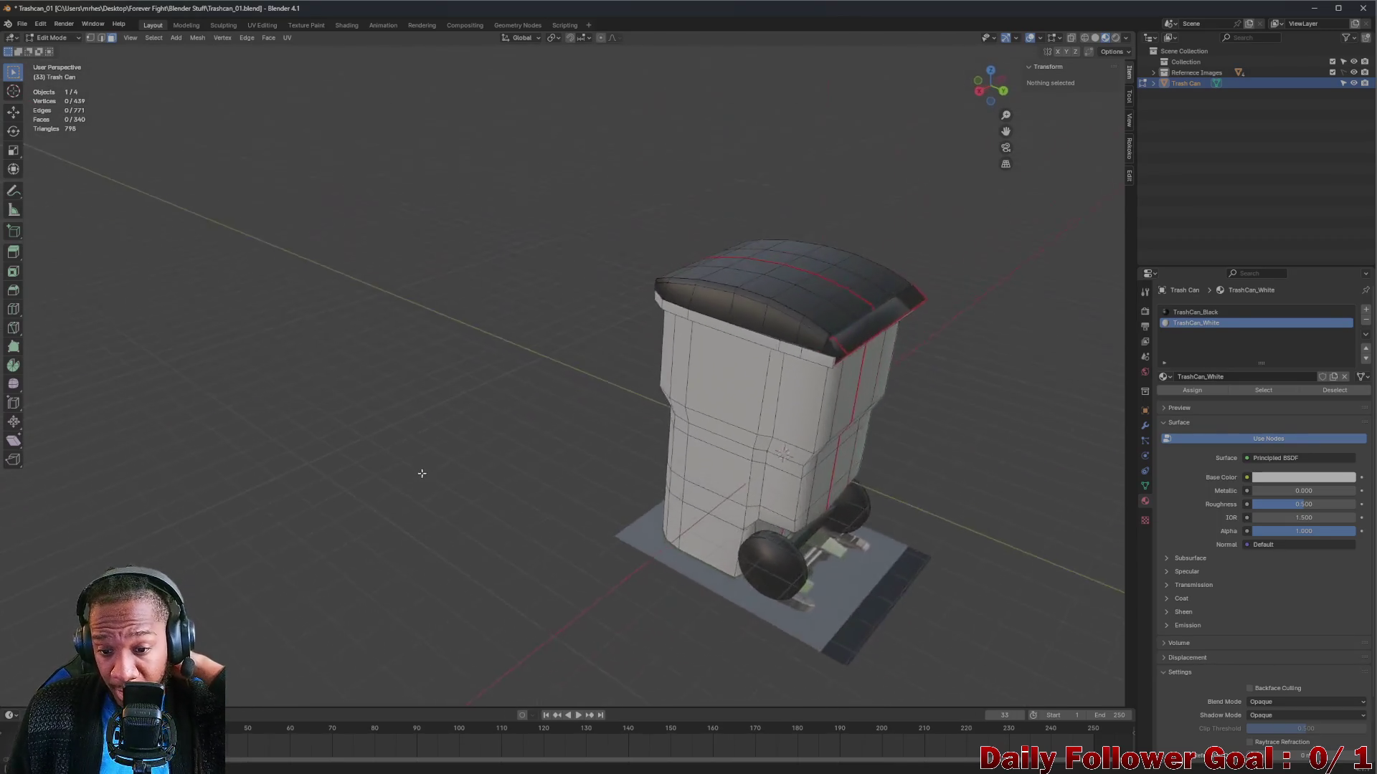
scroll(768, 531, up, 6)
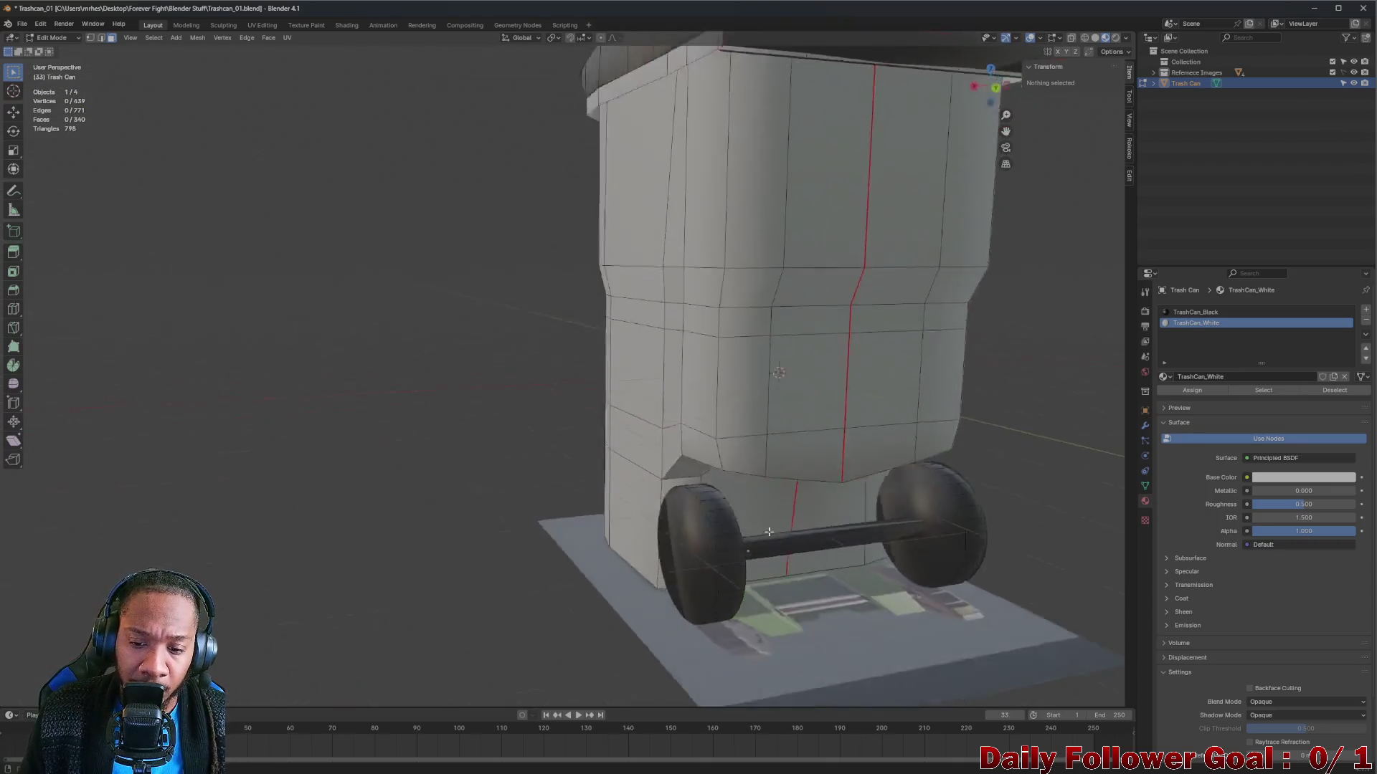
drag(768, 532, 645, 525)
mouse_move(561, 519)
mouse_down()
mouse_move(445, 519)
mouse_move(592, 517)
mouse_up()
scroll(751, 568, down, 5)
drag(752, 567, 608, 532)
scroll(608, 532, up, 5)
scroll(647, 477, down, 4)
mouse_move(647, 478)
mouse_down()
mouse_move(617, 495)
mouse_move(688, 498)
mouse_move(631, 502)
mouse_move(649, 505)
mouse_move(542, 329)
mouse_up()
scroll(648, 505, up, 4)
scroll(648, 506, down, 4)
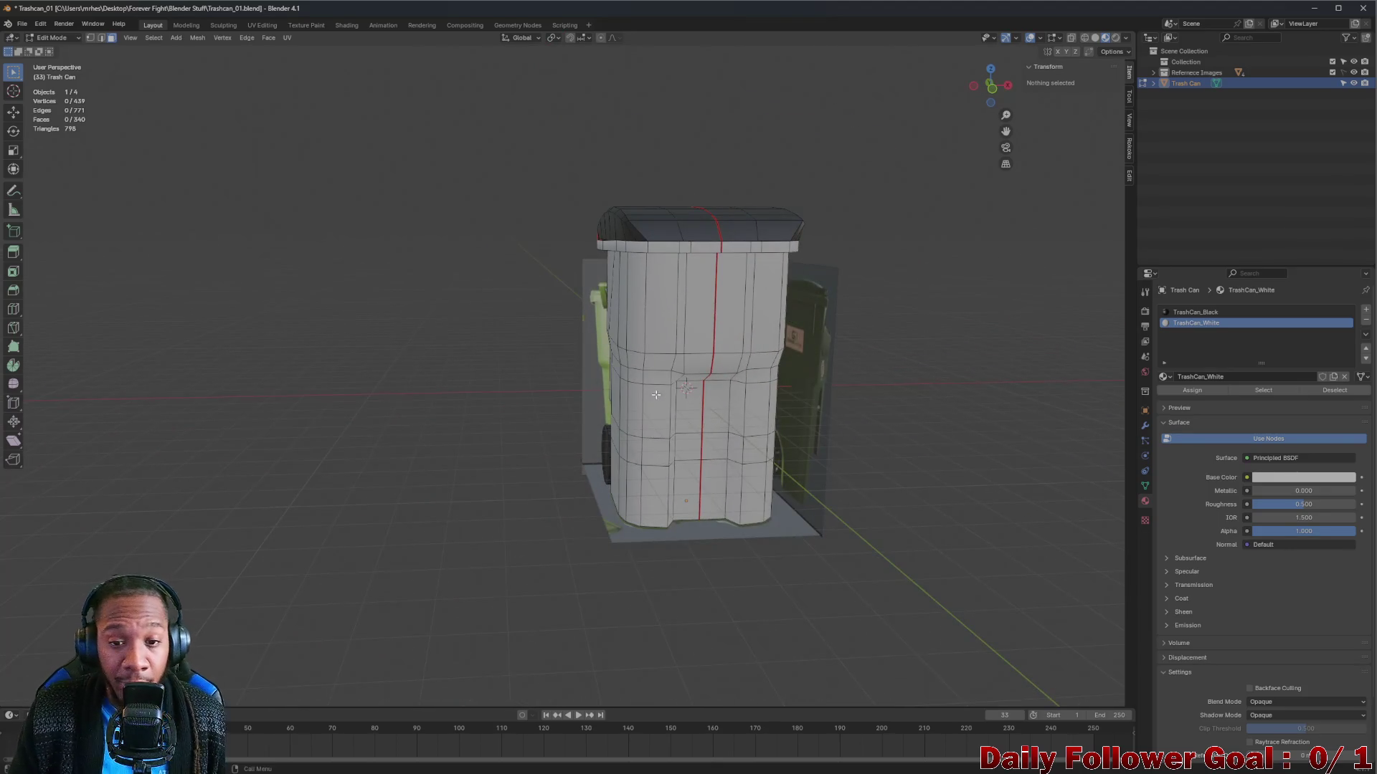
mouse_move(655, 394)
mouse_down()
mouse_move(896, 388)
mouse_move(932, 359)
mouse_move(978, 172)
mouse_up()
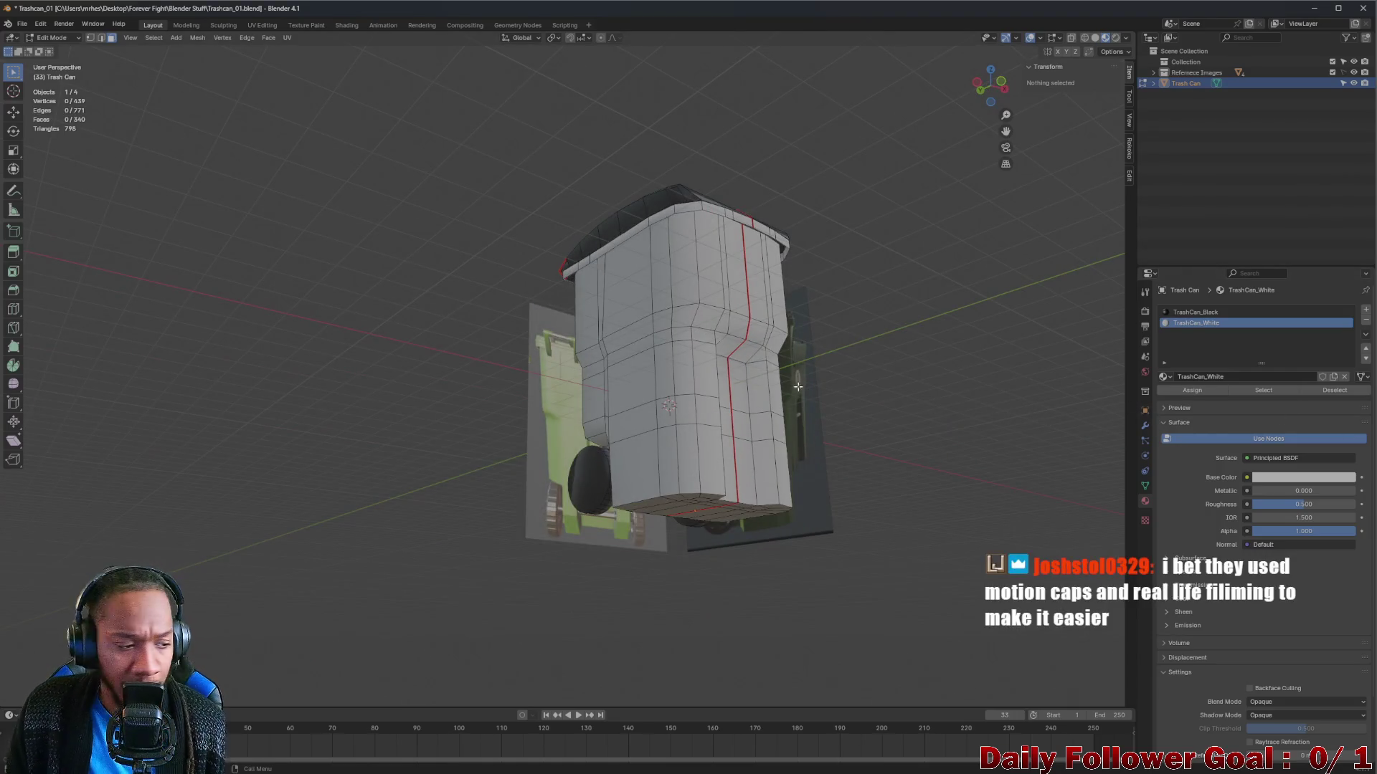
mouse_move(678, 328)
mouse_down()
mouse_move(394, 288)
mouse_move(717, 301)
mouse_move(771, 331)
mouse_up()
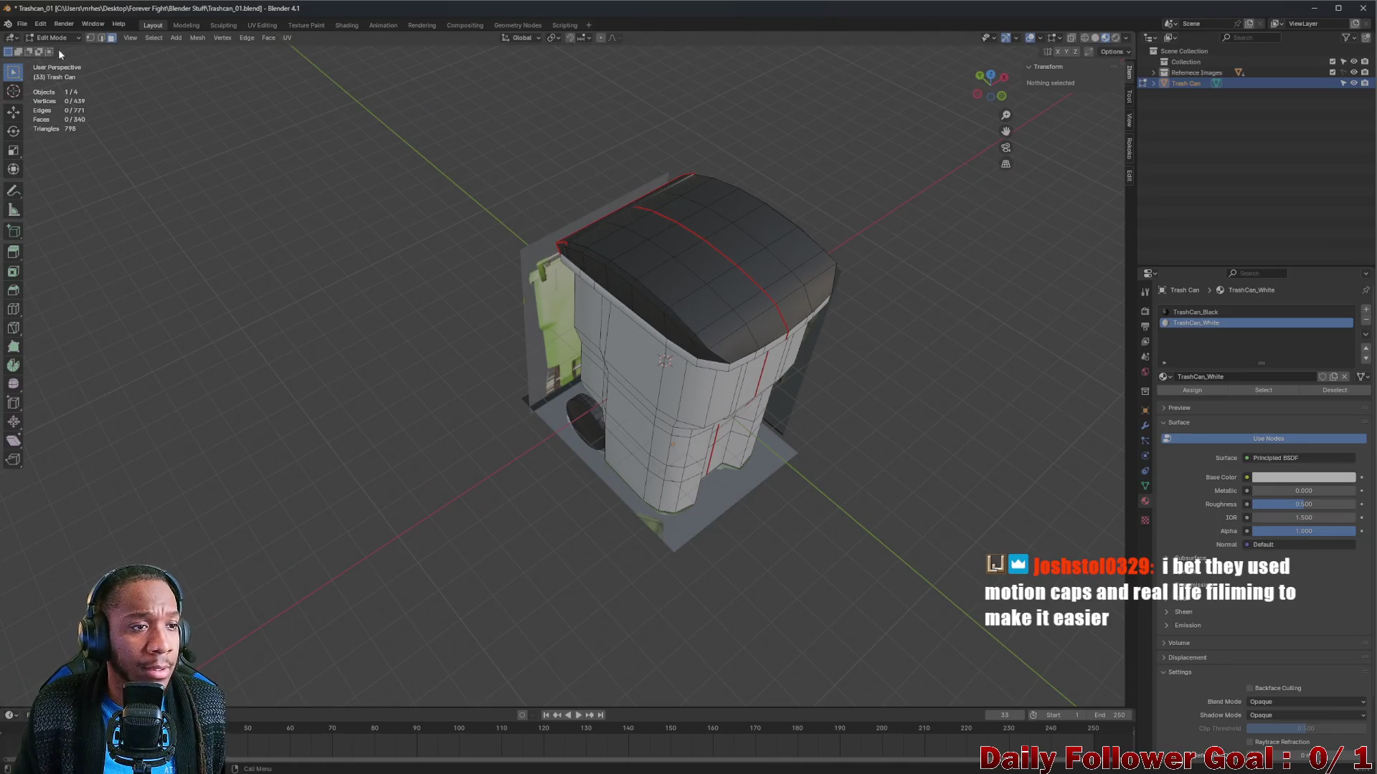
Save Trashcan_01.blend and switch back to Object Mode.
key(ctrl+s)
drag(567, 287, 591, 283)
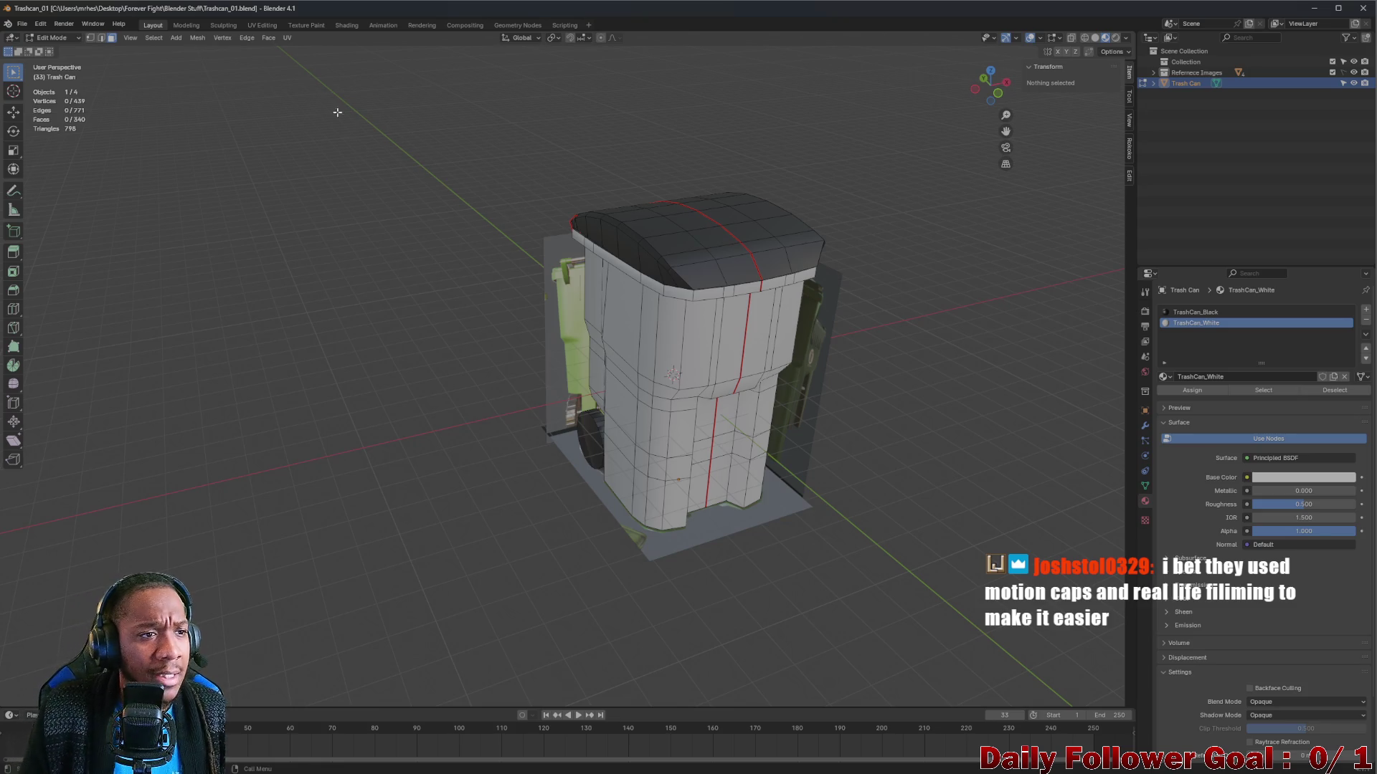
click(21, 24)
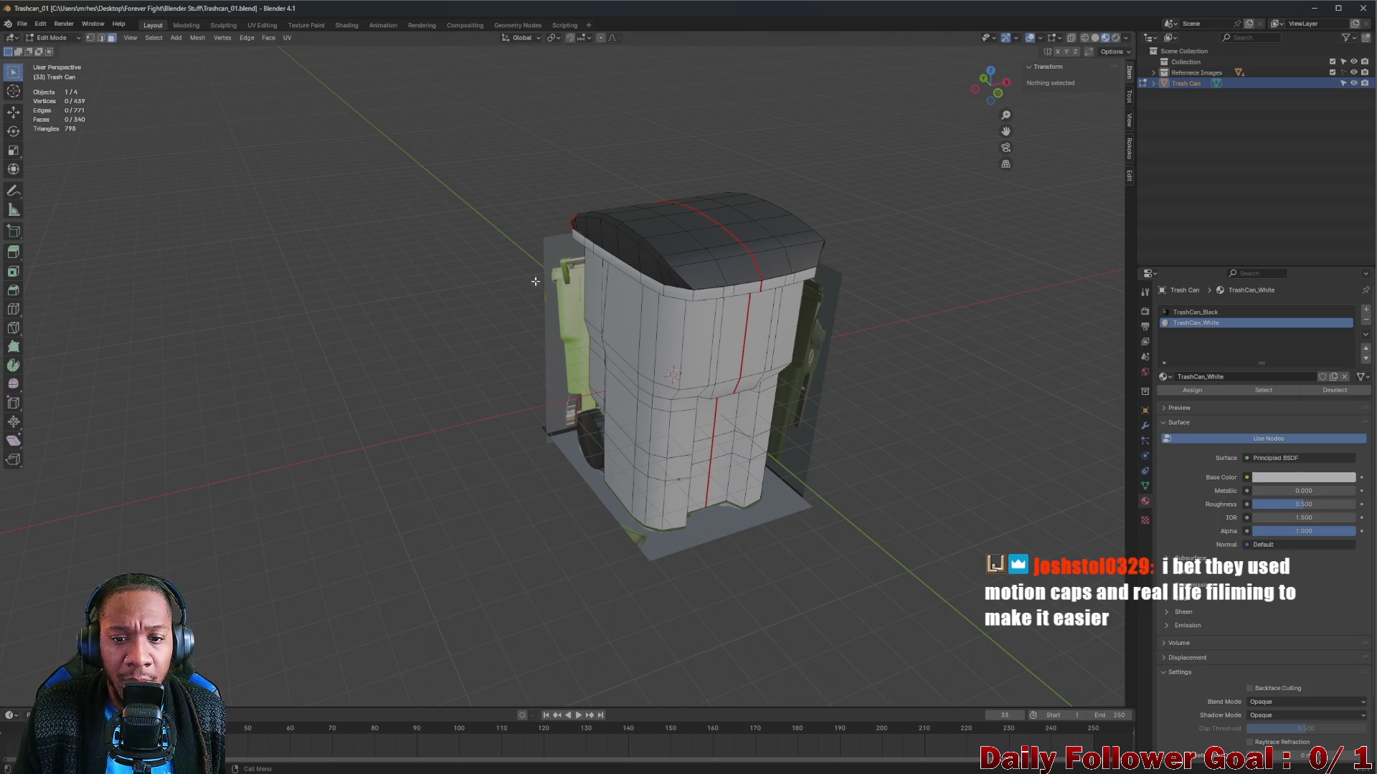
click(52, 37)
click(55, 53)
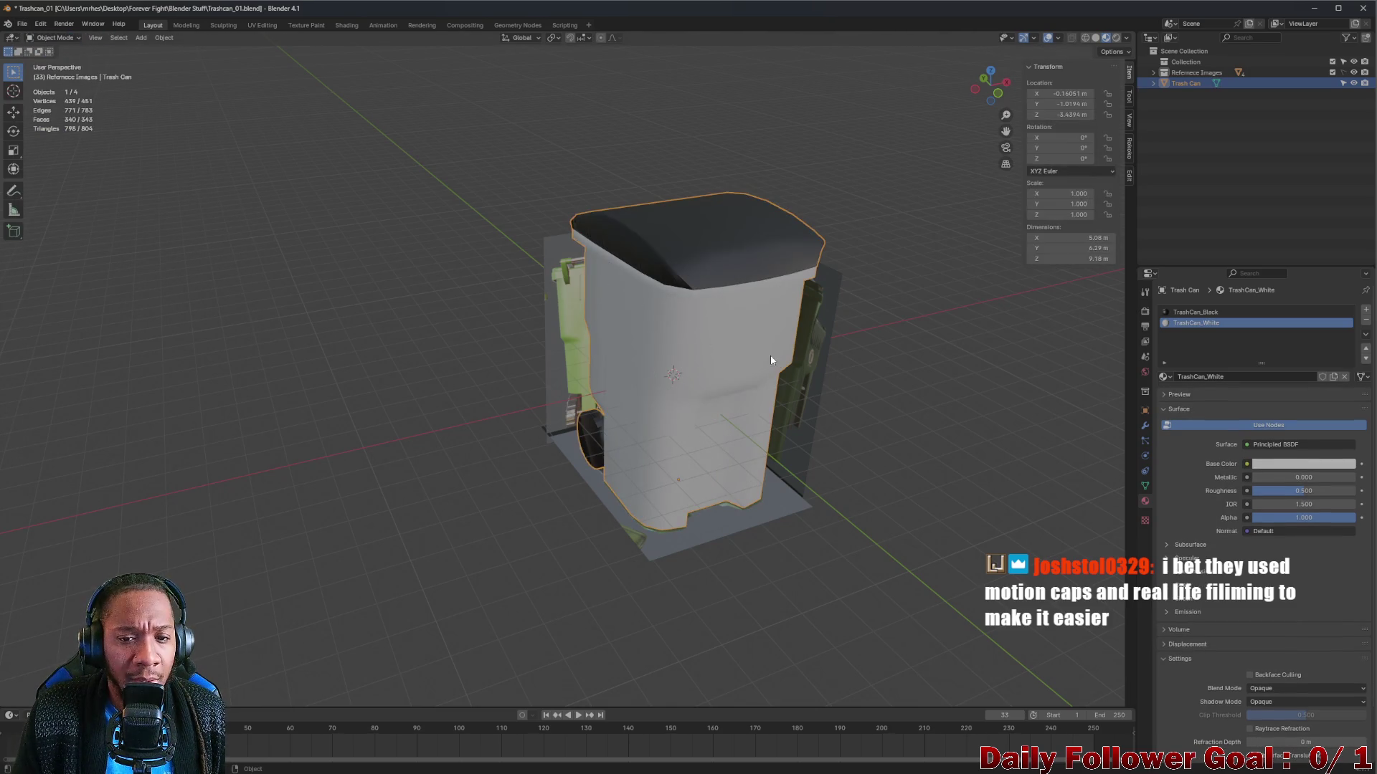
Export the trash can as FBX over the existing Trashcan_01.fbx, then minimise Blender.
mouse_move(770, 354)
mouse_down()
mouse_move(701, 317)
mouse_move(639, 306)
mouse_move(838, 328)
mouse_move(674, 320)
mouse_move(740, 348)
mouse_up()
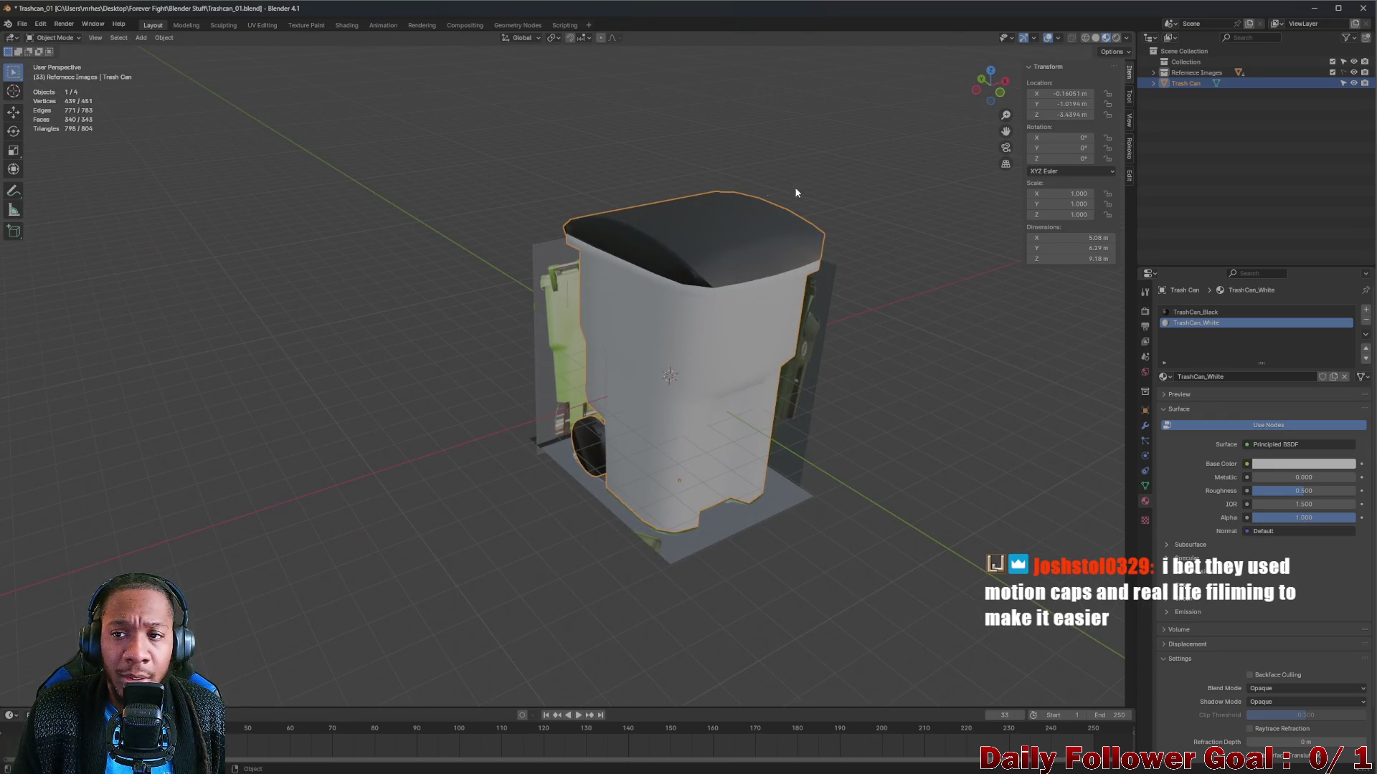
drag(796, 192, 922, 208)
click(22, 24)
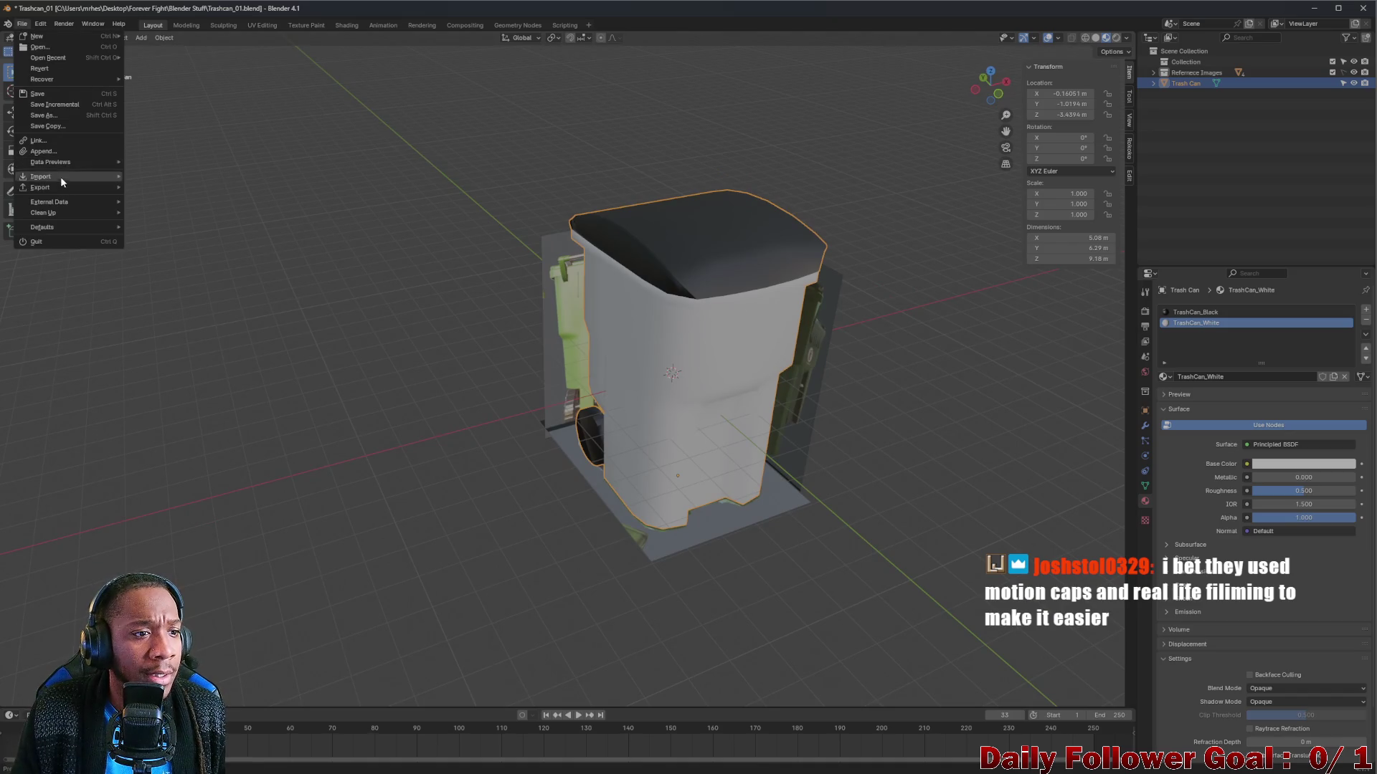
mouse_move(86, 187)
click(154, 305)
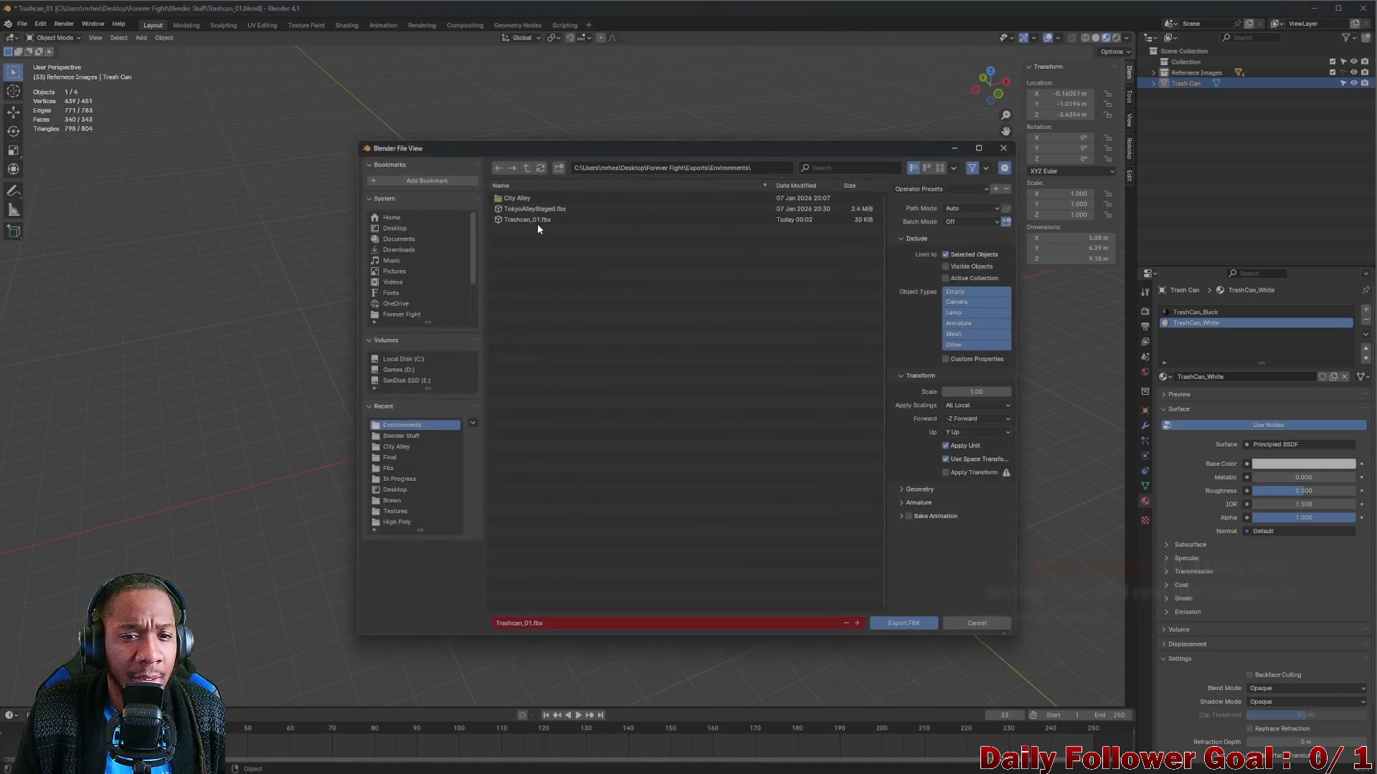
click(534, 219)
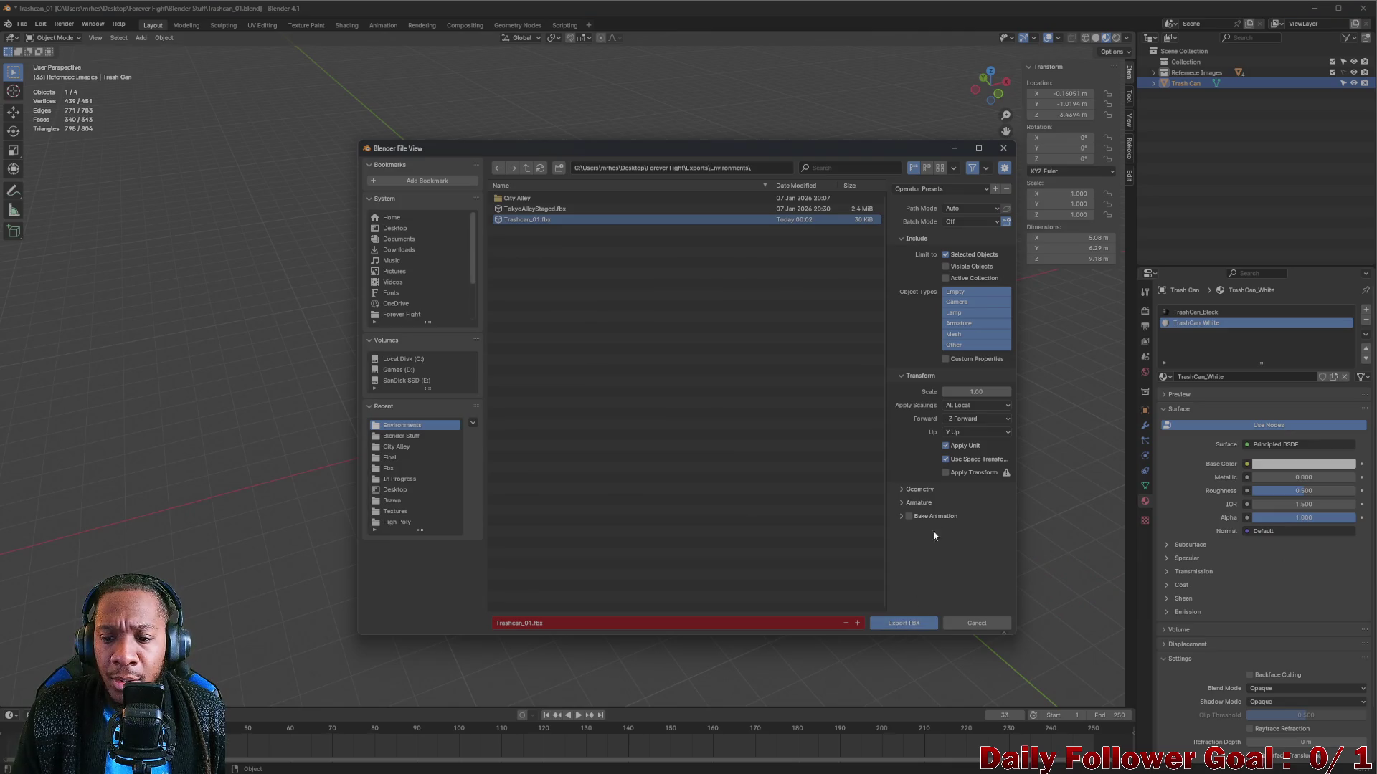
click(908, 624)
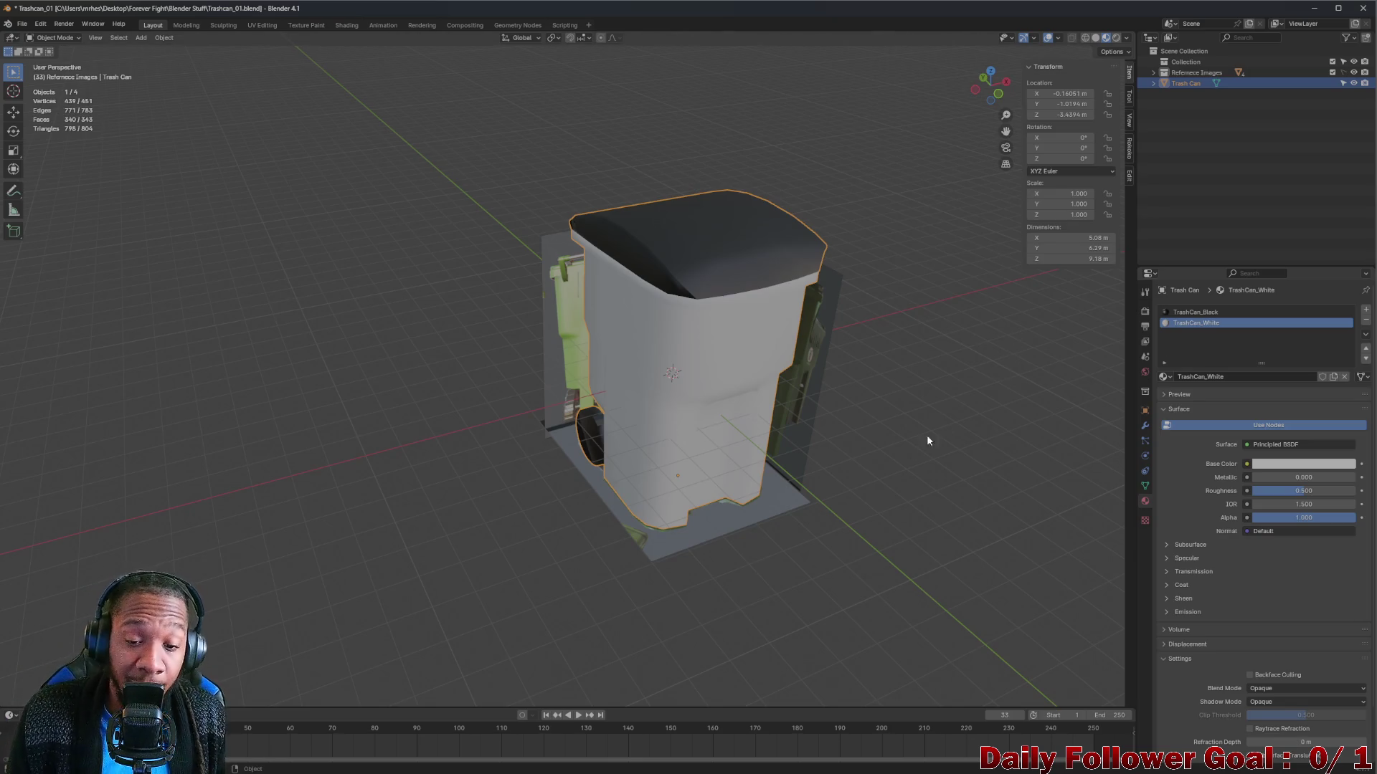
scroll(792, 398, down, 2)
scroll(783, 310, up, 3)
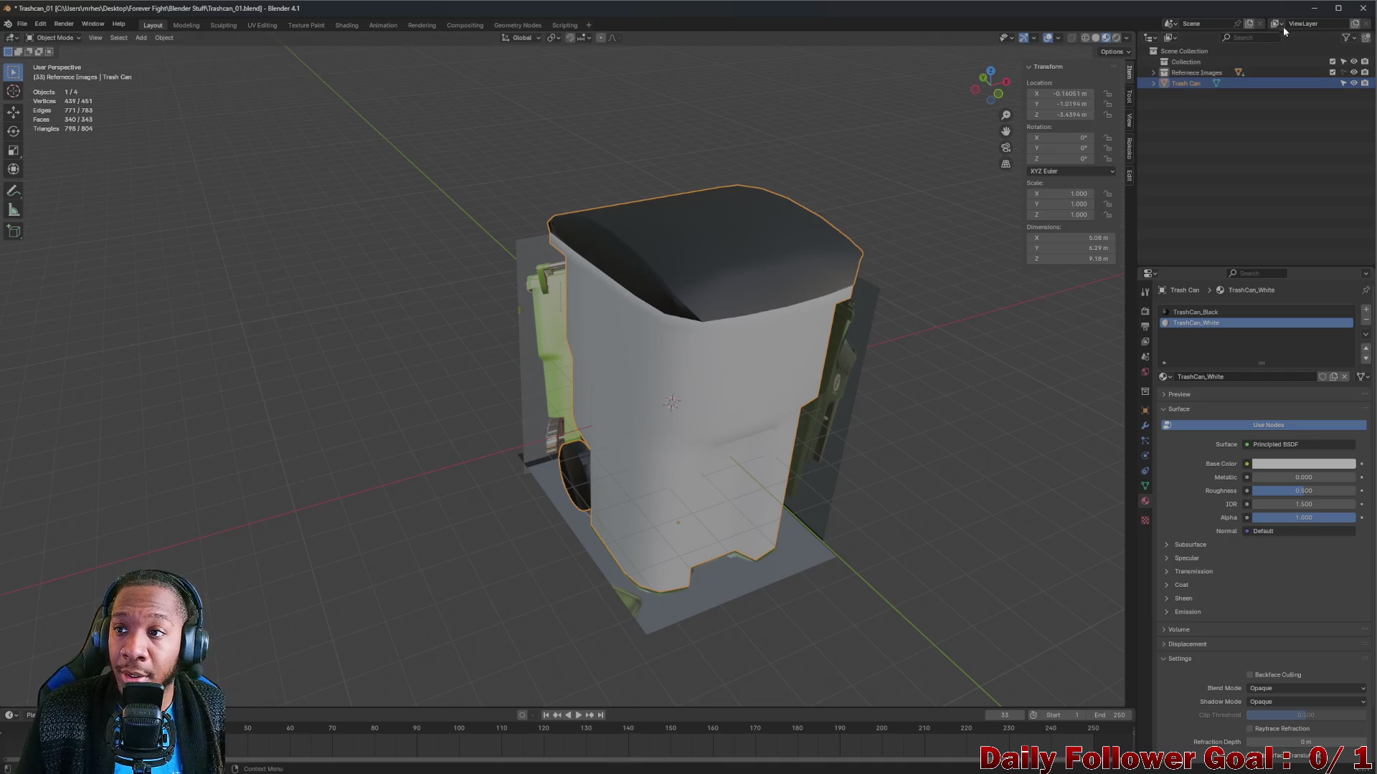
click(1315, 8)
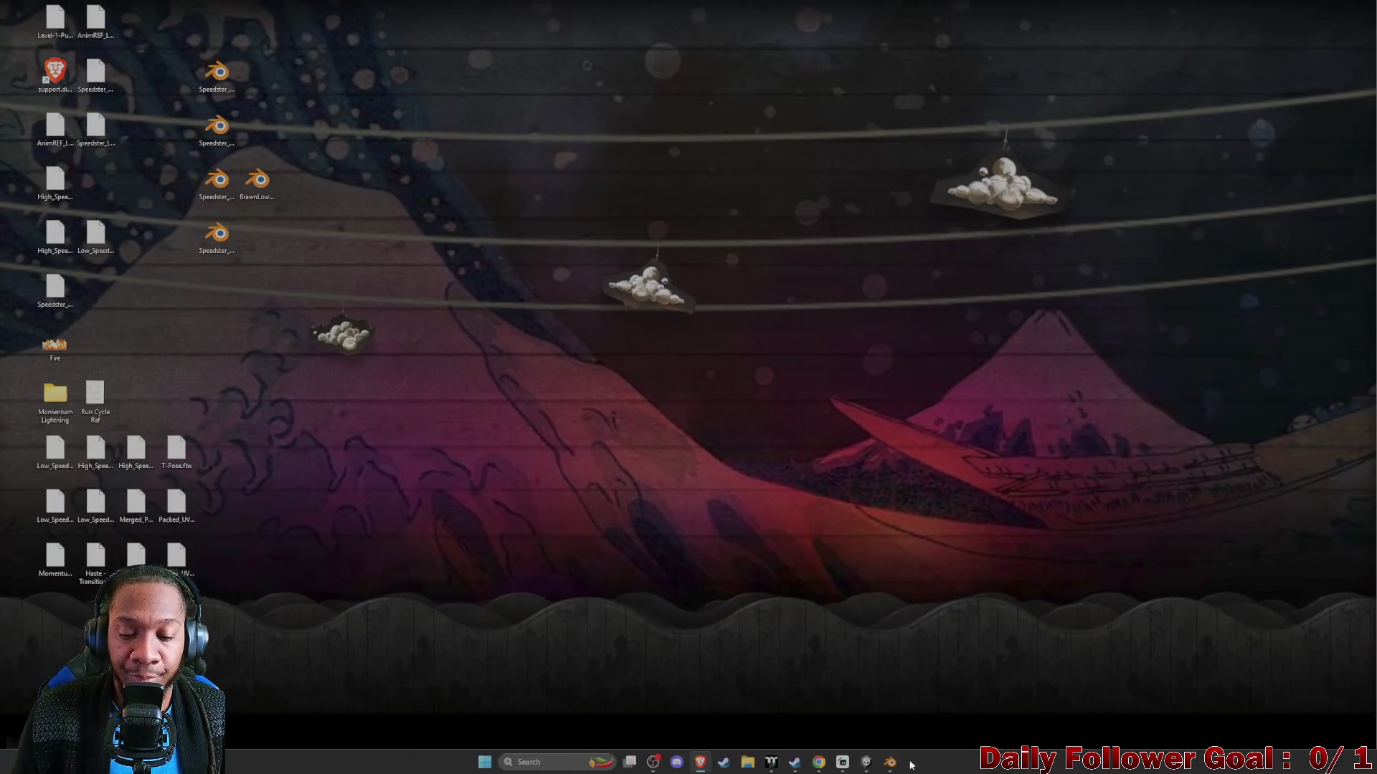
Switch from Blender to the Unity editor and inspect the Trashcan_01 model's import settings.
click(890, 762)
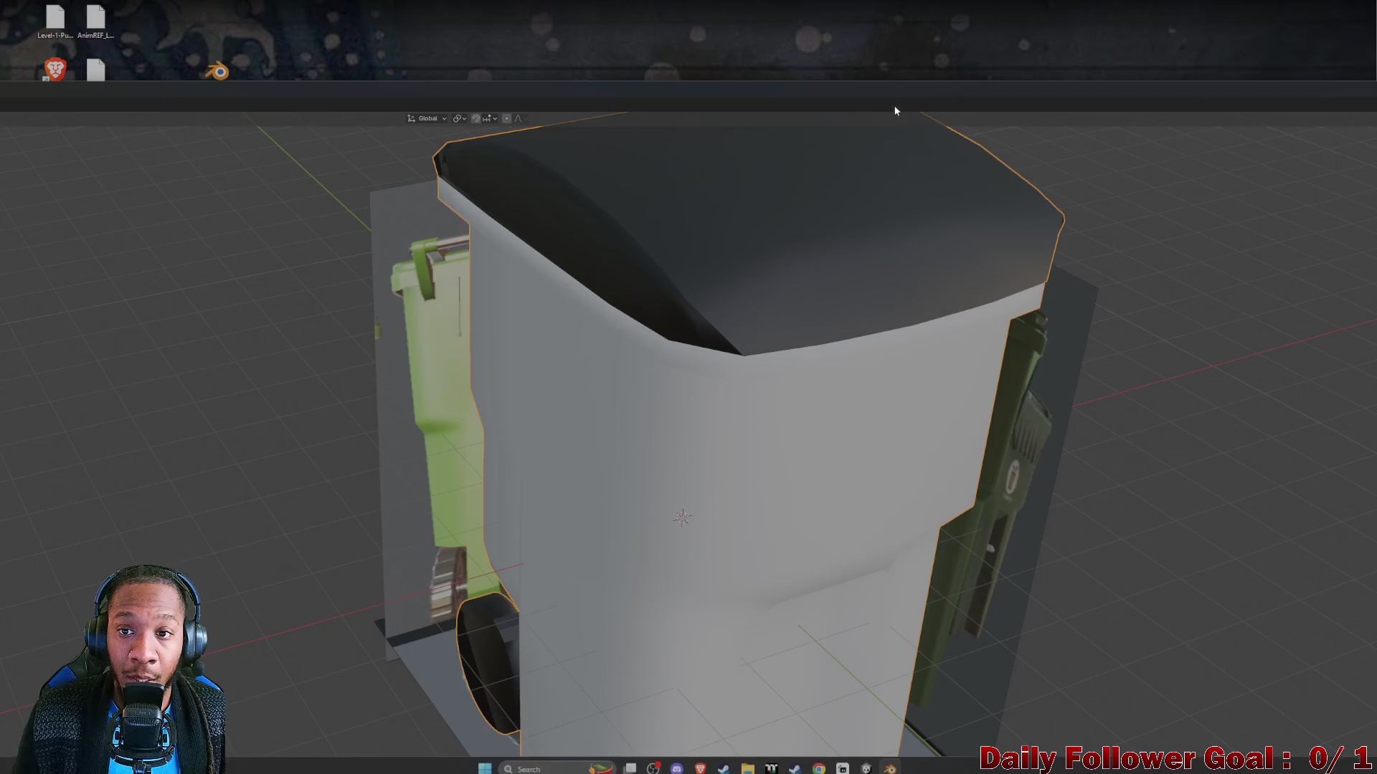
mouse_move(894, 110)
mouse_down()
mouse_move(889, 164)
mouse_move(968, 31)
mouse_move(869, 30)
mouse_move(913, 72)
mouse_up()
mouse_move(808, 770)
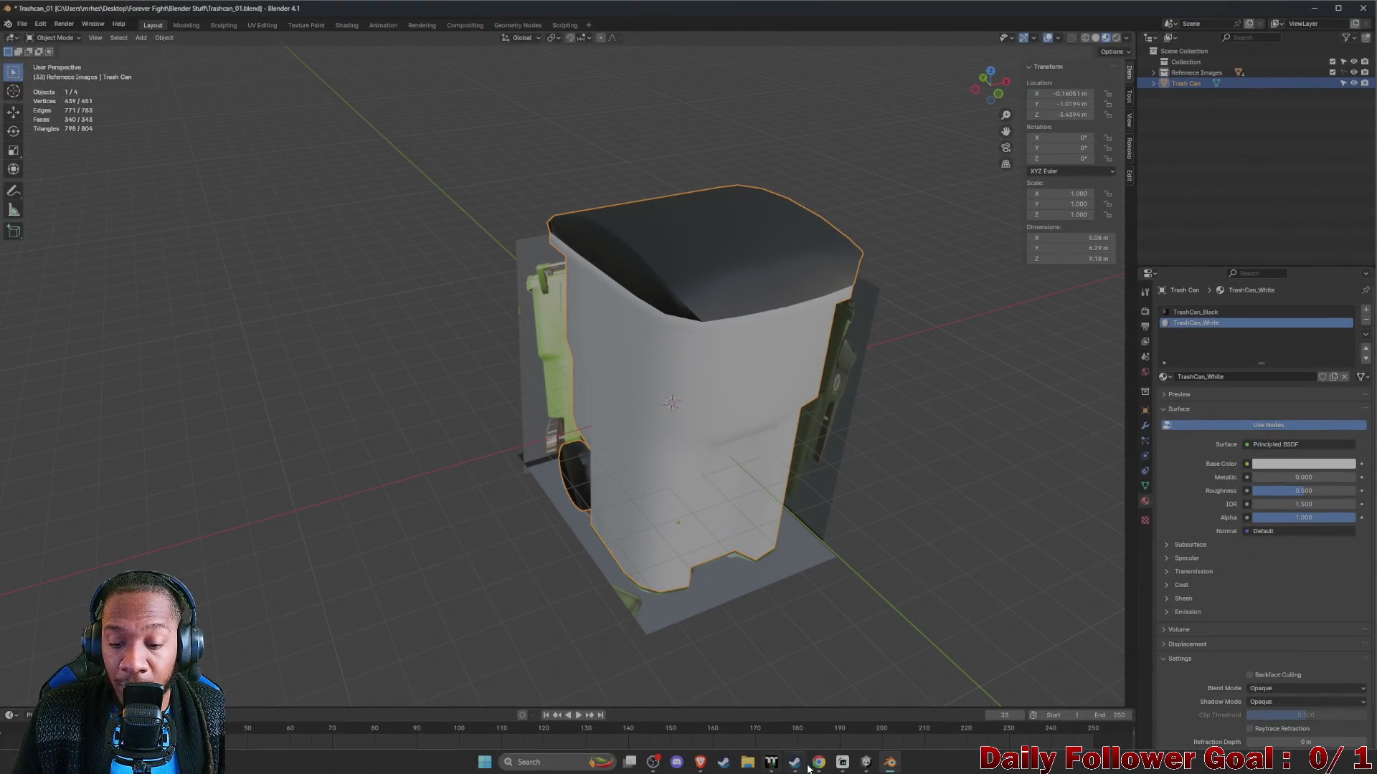
mouse_move(889, 766)
click(954, 699)
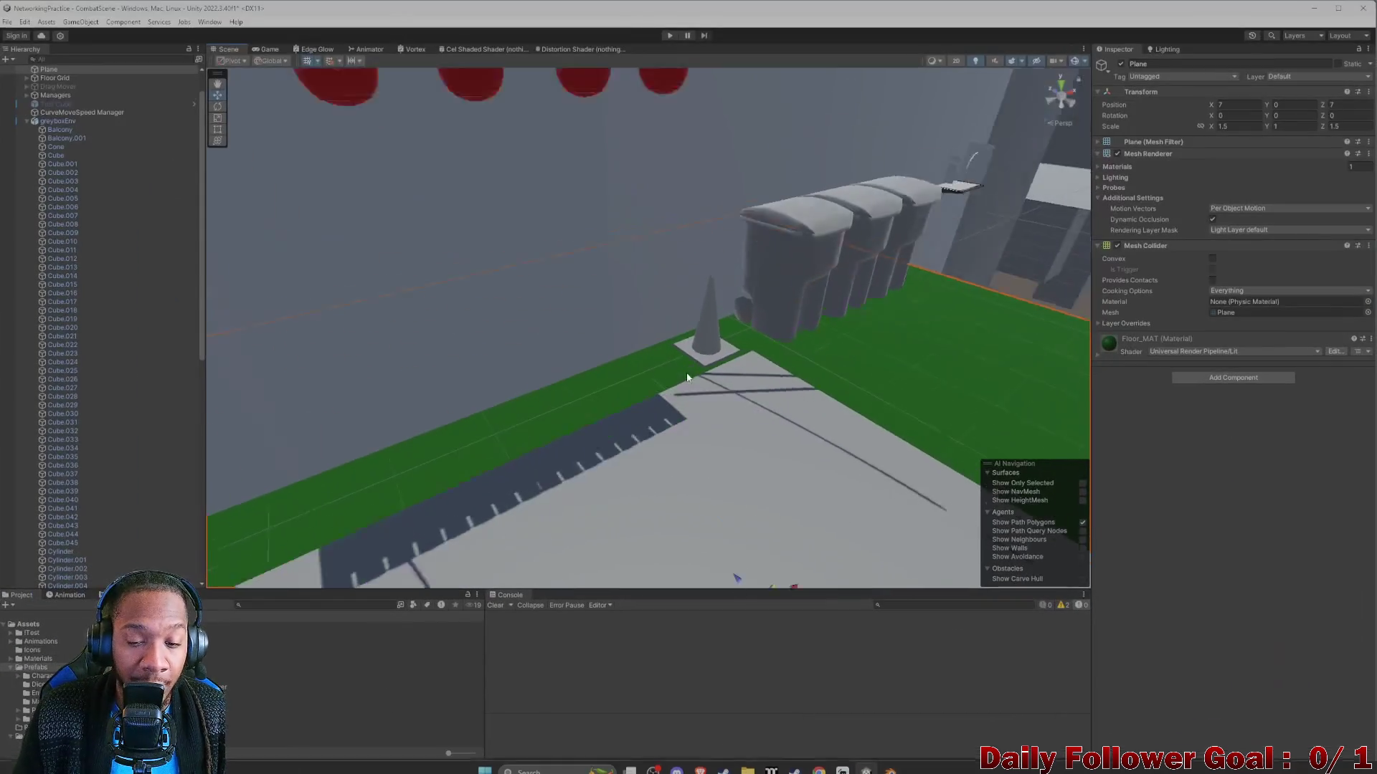
mouse_move(756, 329)
mouse_down()
mouse_move(773, 428)
mouse_move(373, 639)
mouse_up()
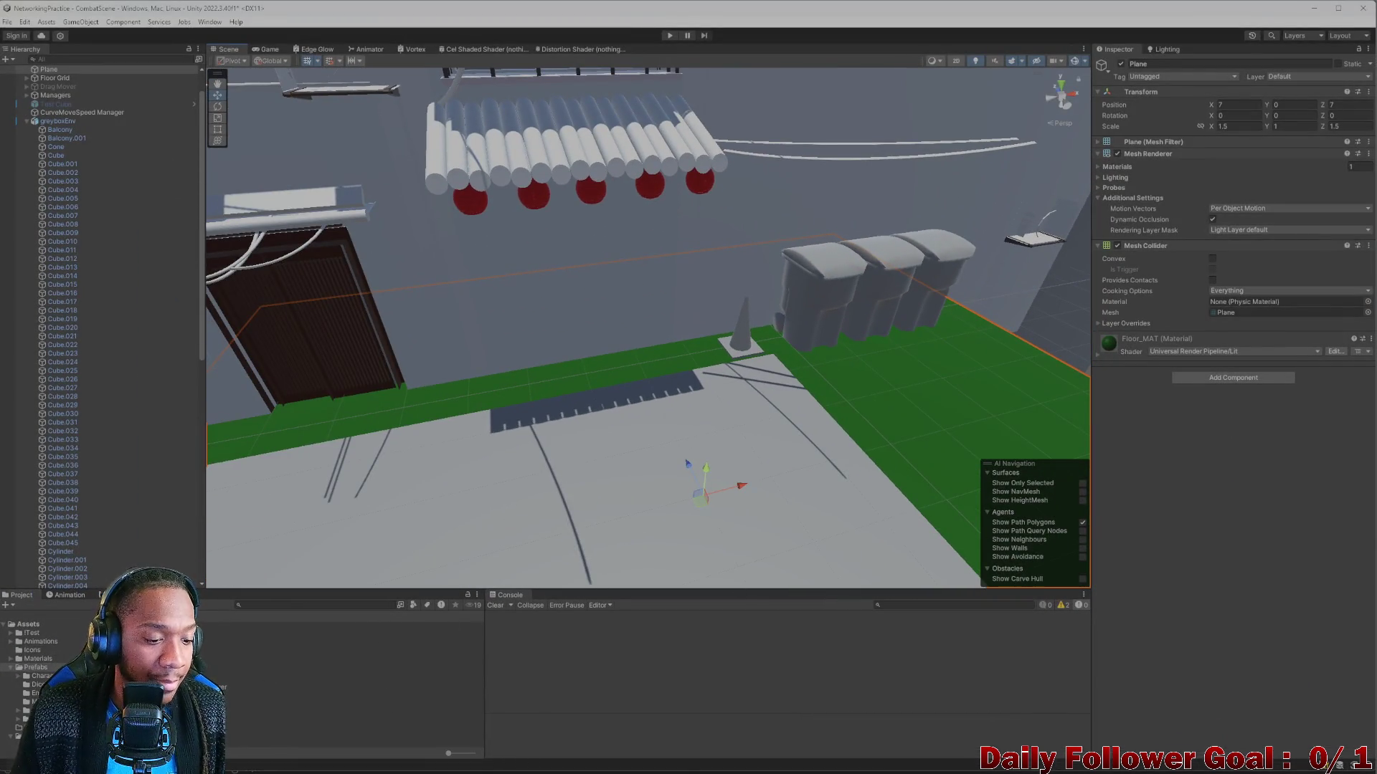
key(shift+d)
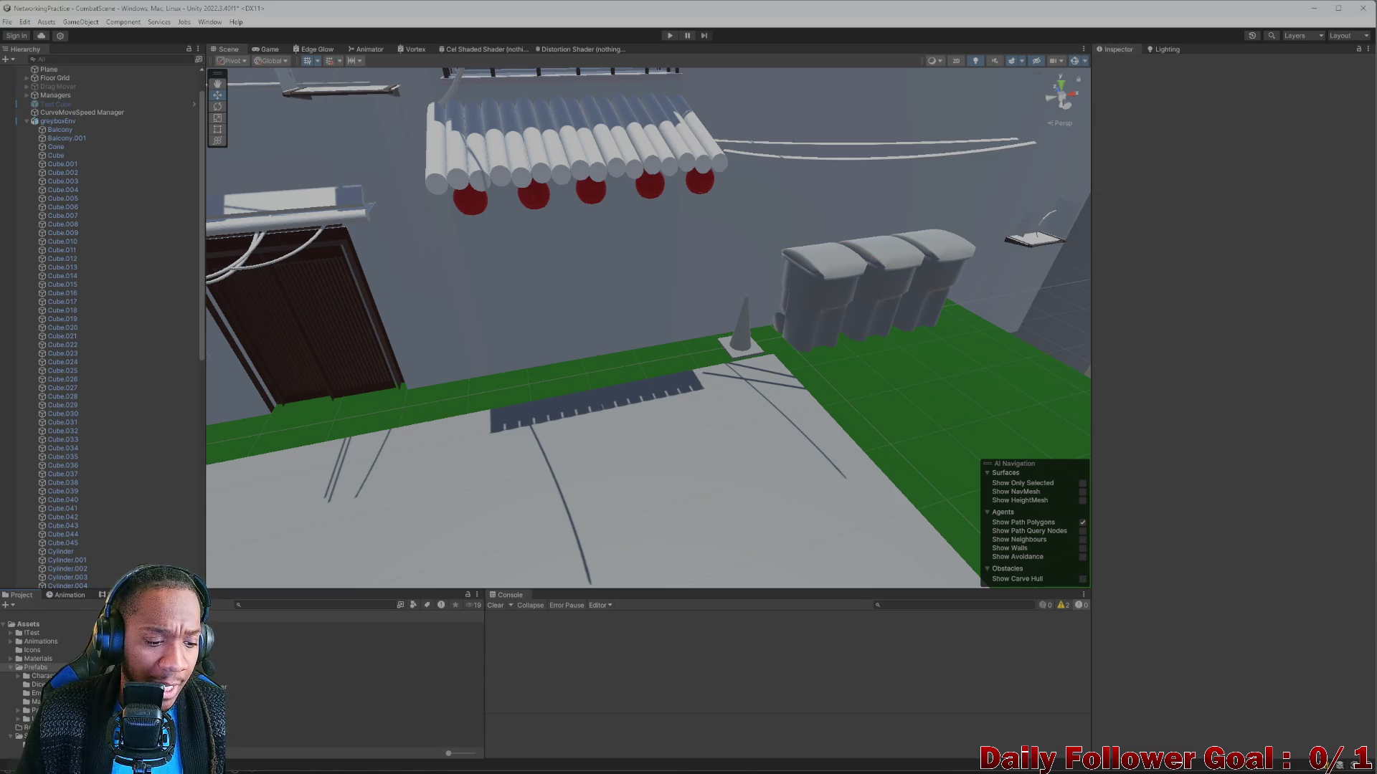
click(322, 704)
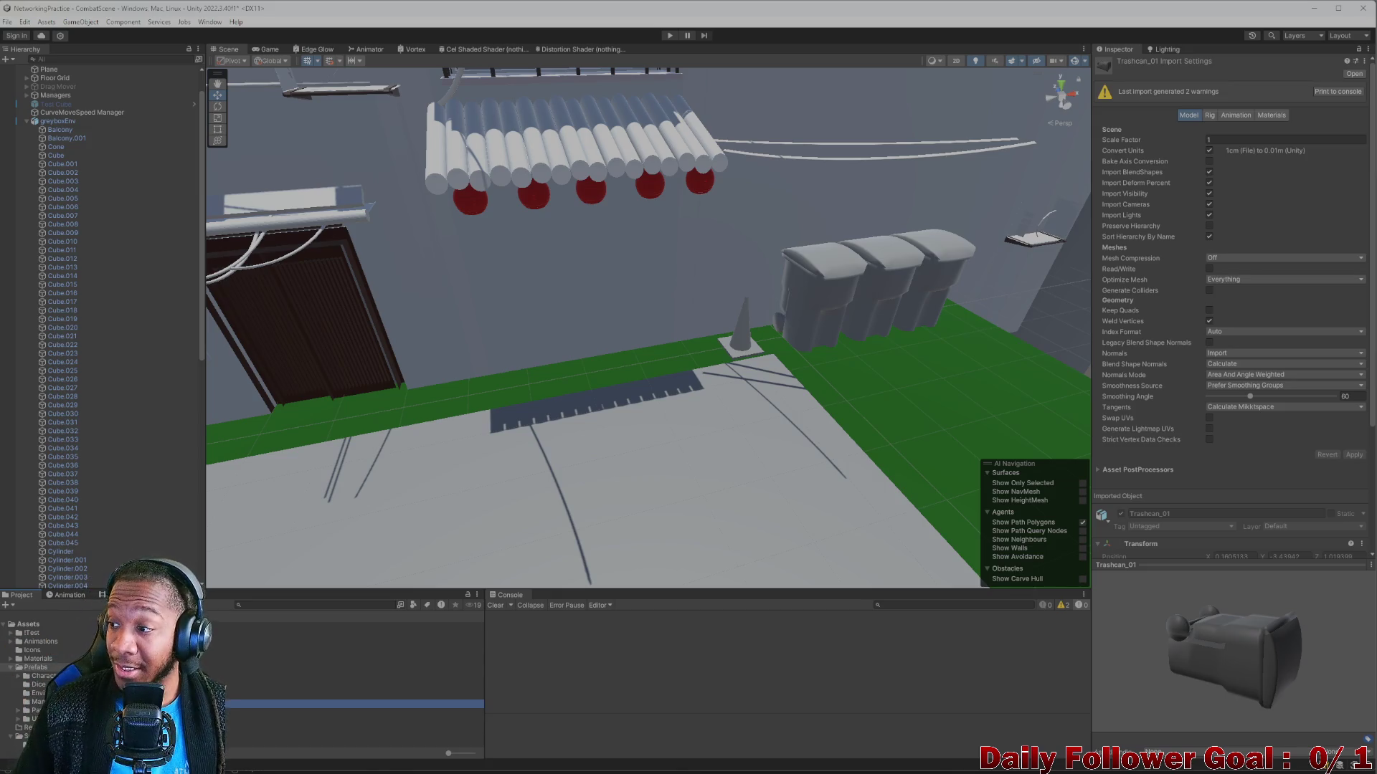
Select the left, middle and right old grey trash cans and delete them.
mouse_move(1060, 433)
mouse_down()
mouse_move(1027, 420)
mouse_move(910, 523)
mouse_move(829, 562)
mouse_move(650, 380)
mouse_move(588, 272)
mouse_move(626, 332)
mouse_up()
click(626, 333)
shift+click(811, 369)
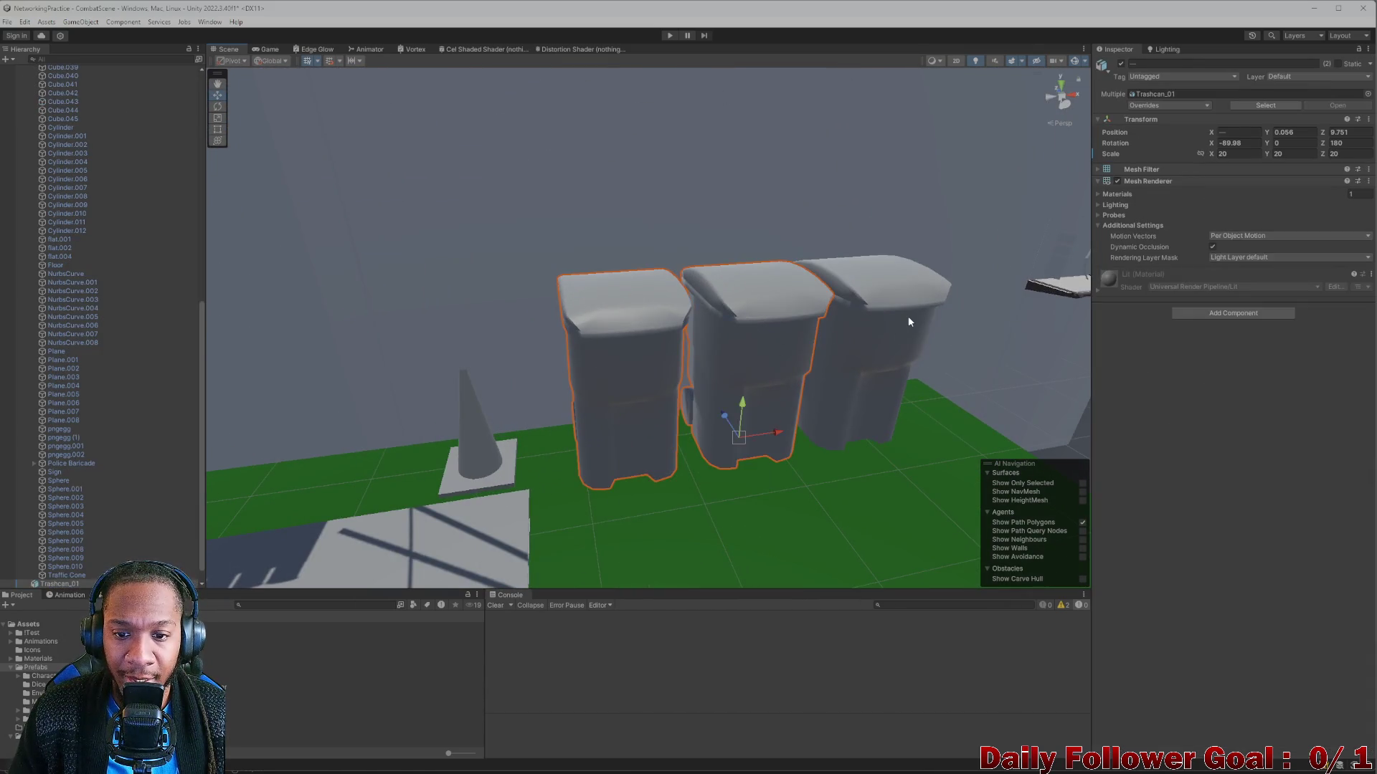
shift+click(908, 315)
key(Delete)
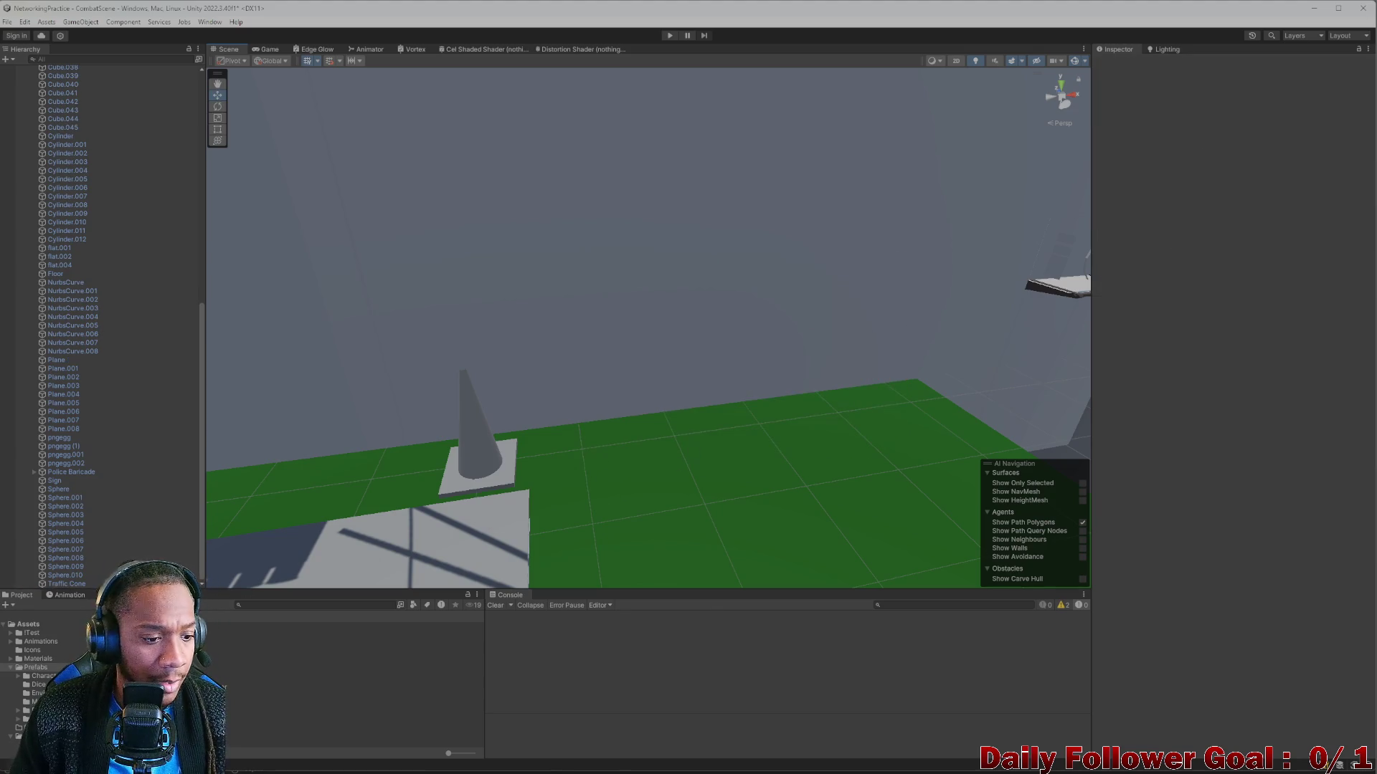
Drag the Trashcan_01 model from the Project window into the alley Scene view.
click(230, 704)
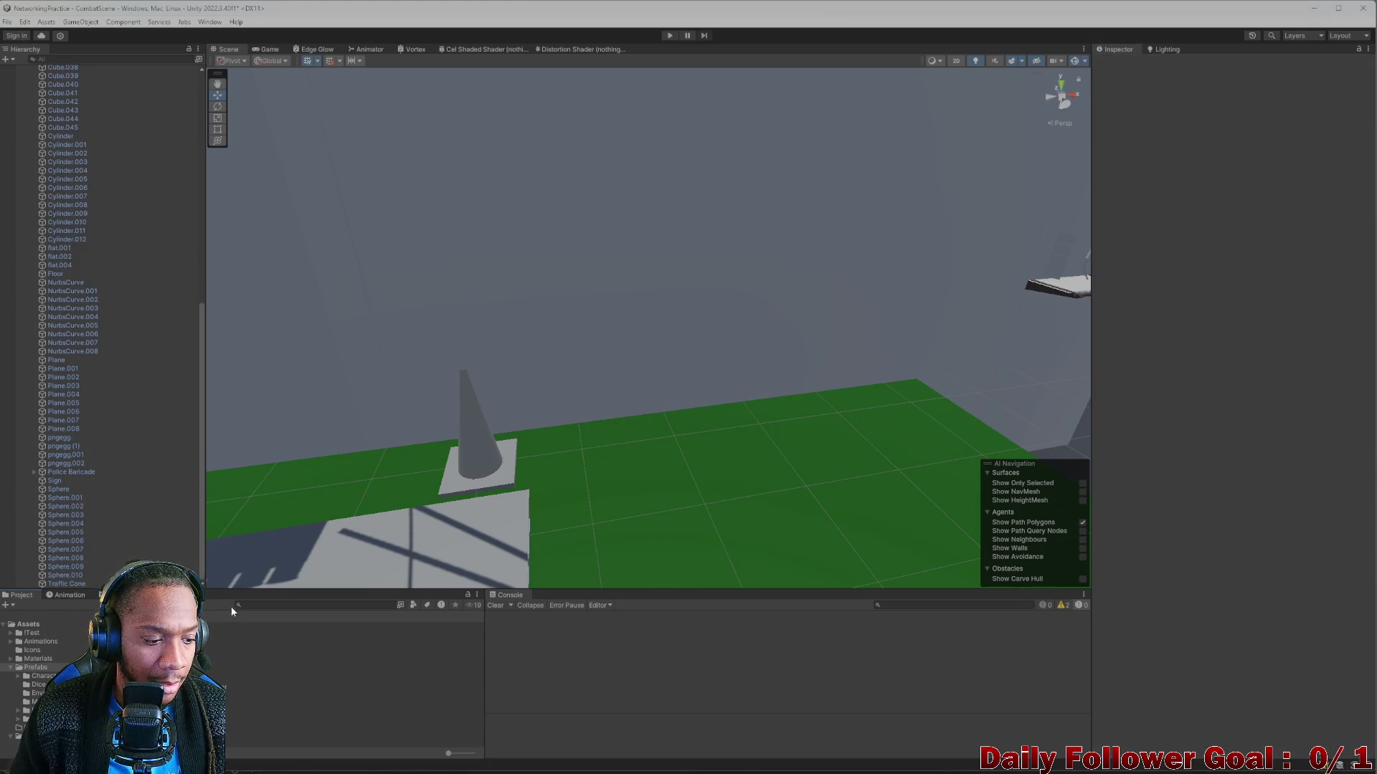
mouse_move(742, 773)
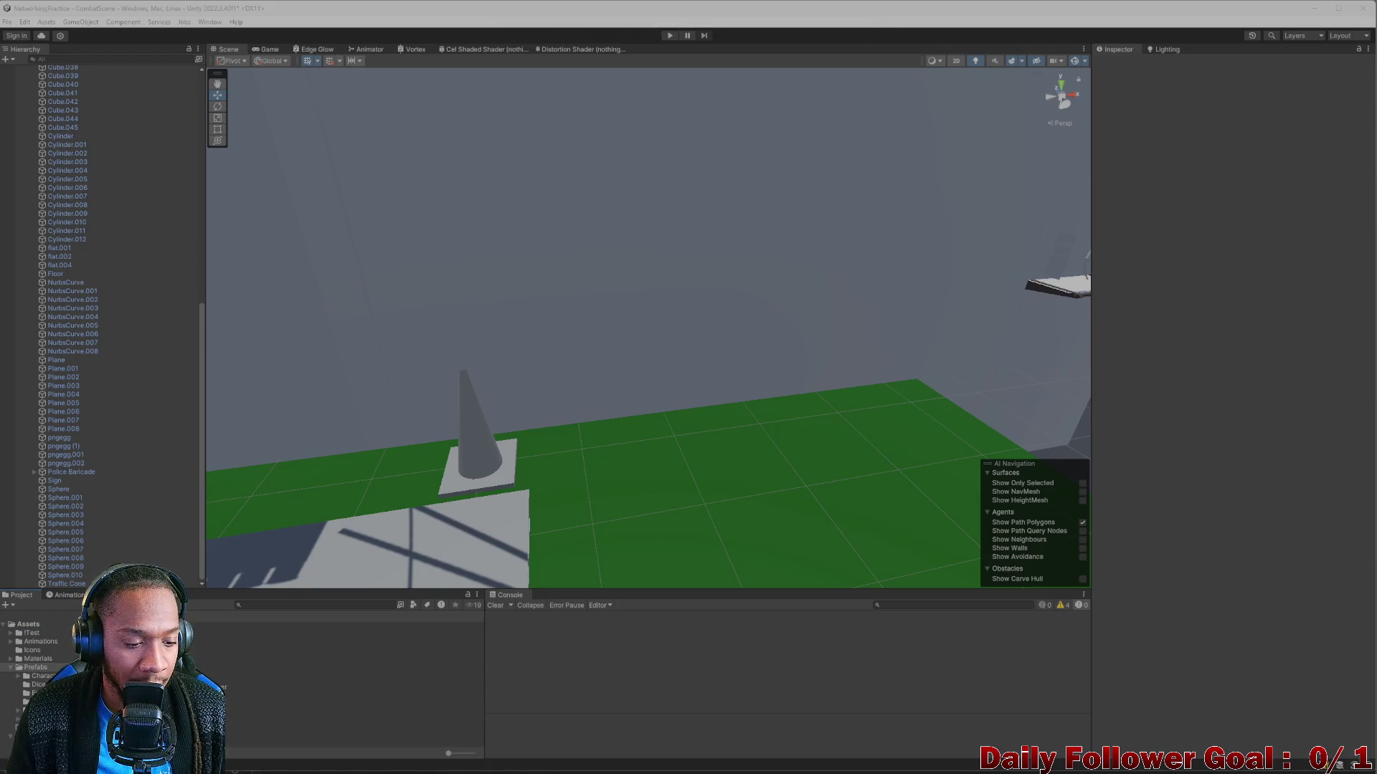
drag(236, 689, 738, 347)
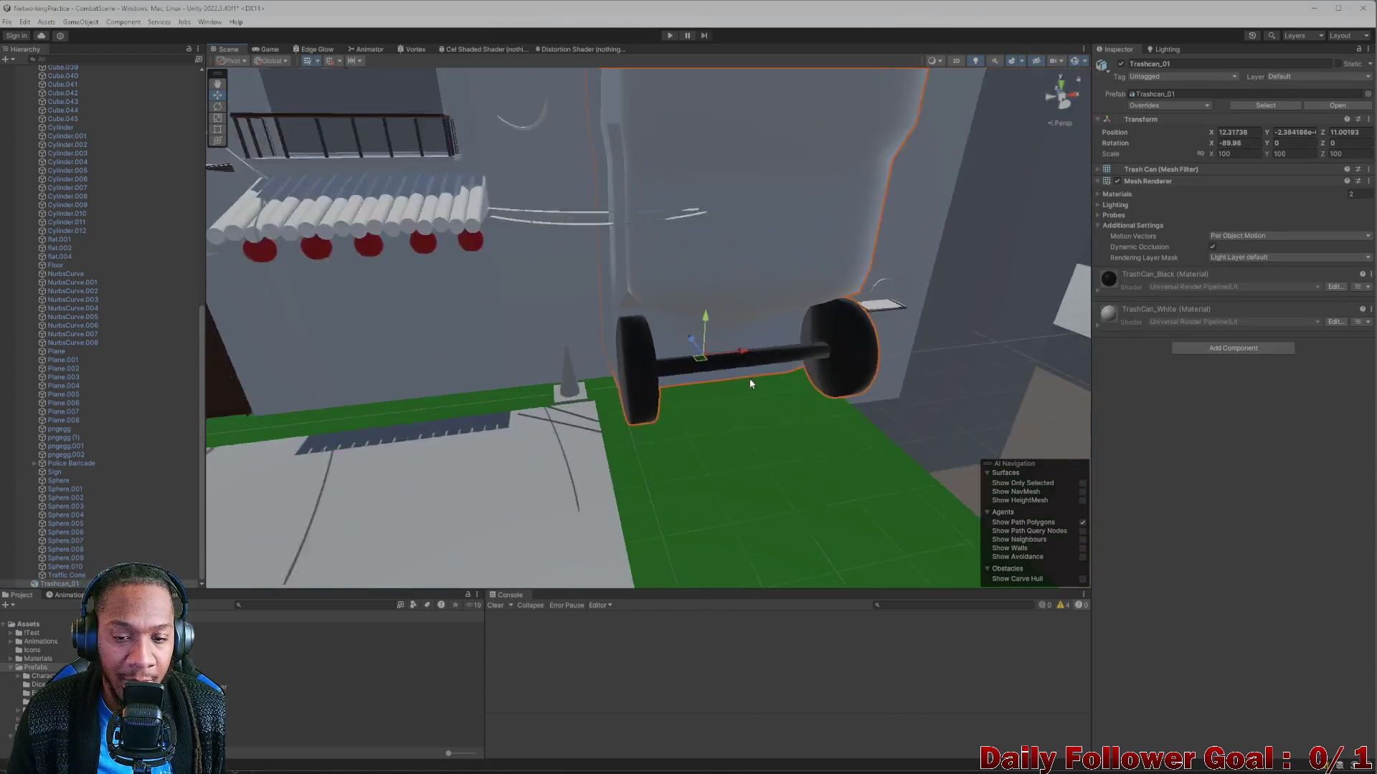
Set the new trash can's scale to 20, move it onto the green strip, and duplicate it.
scroll(738, 347, down, 3)
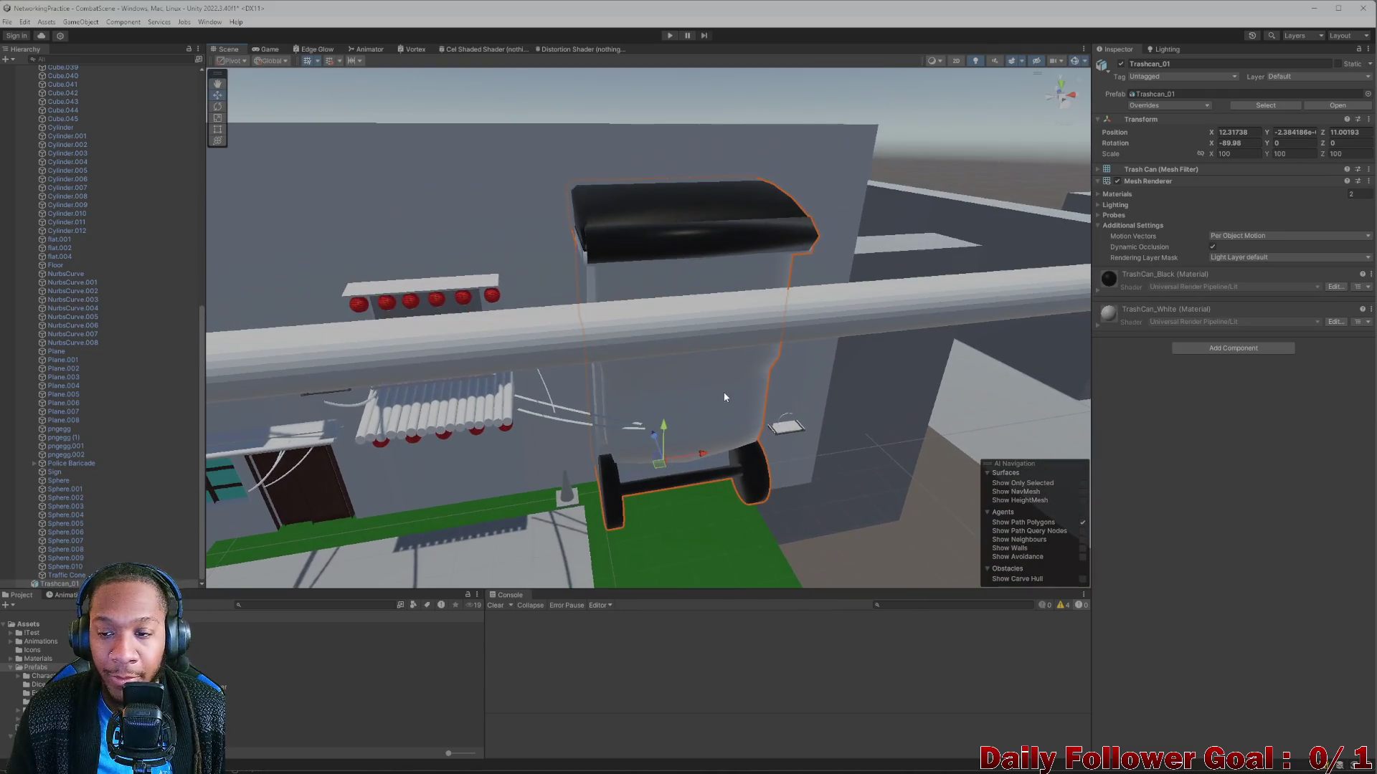
click(1236, 154)
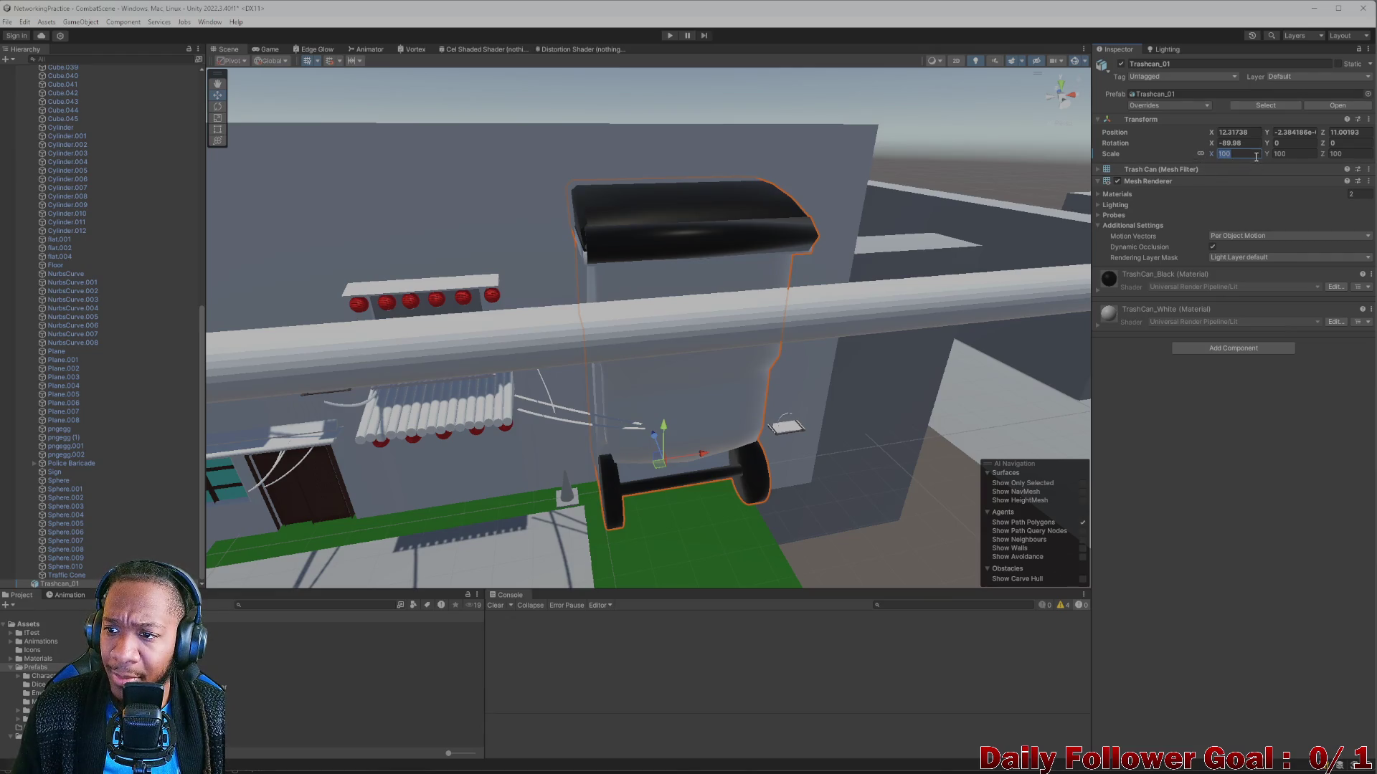
text(20)
scroll(707, 342, up, 5)
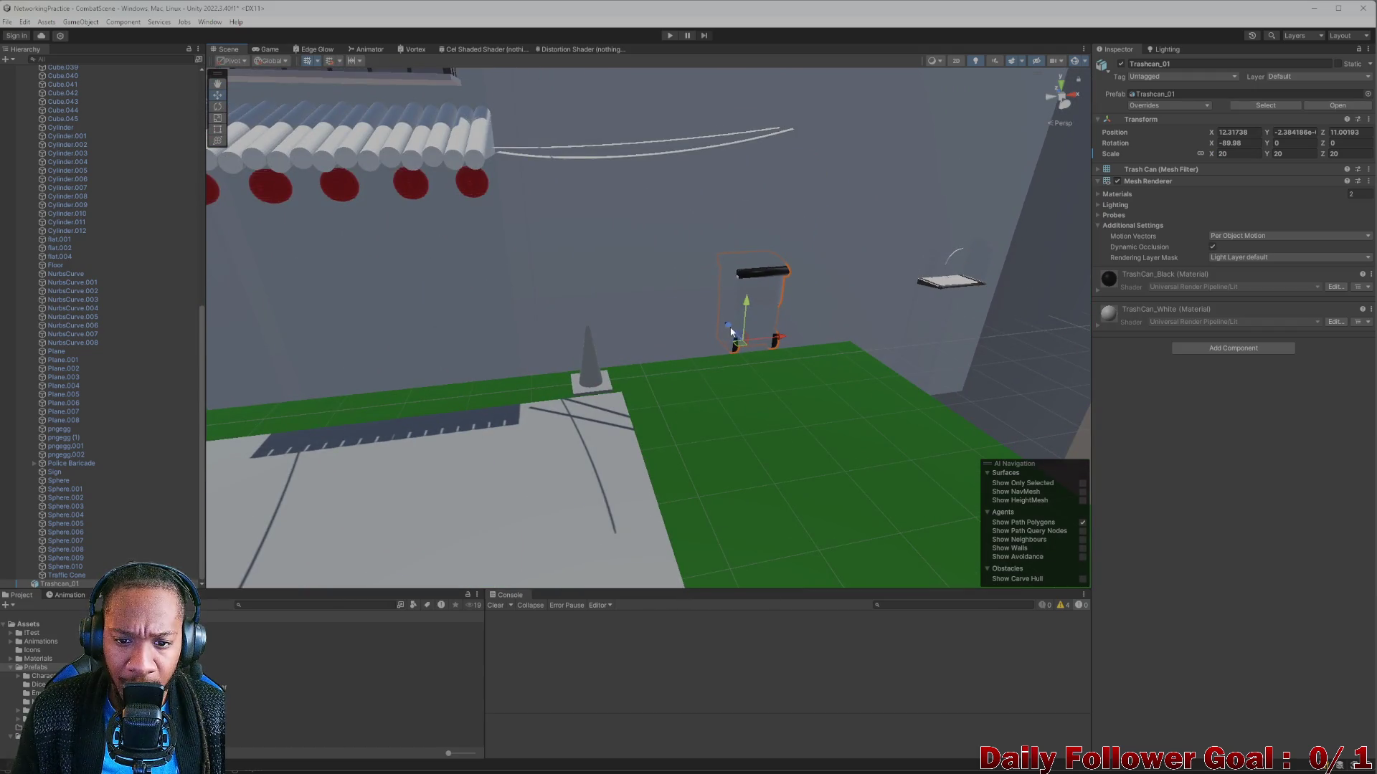
mouse_move(731, 331)
mouse_down()
mouse_move(744, 357)
mouse_move(461, 342)
mouse_move(497, 345)
mouse_up()
key(e)
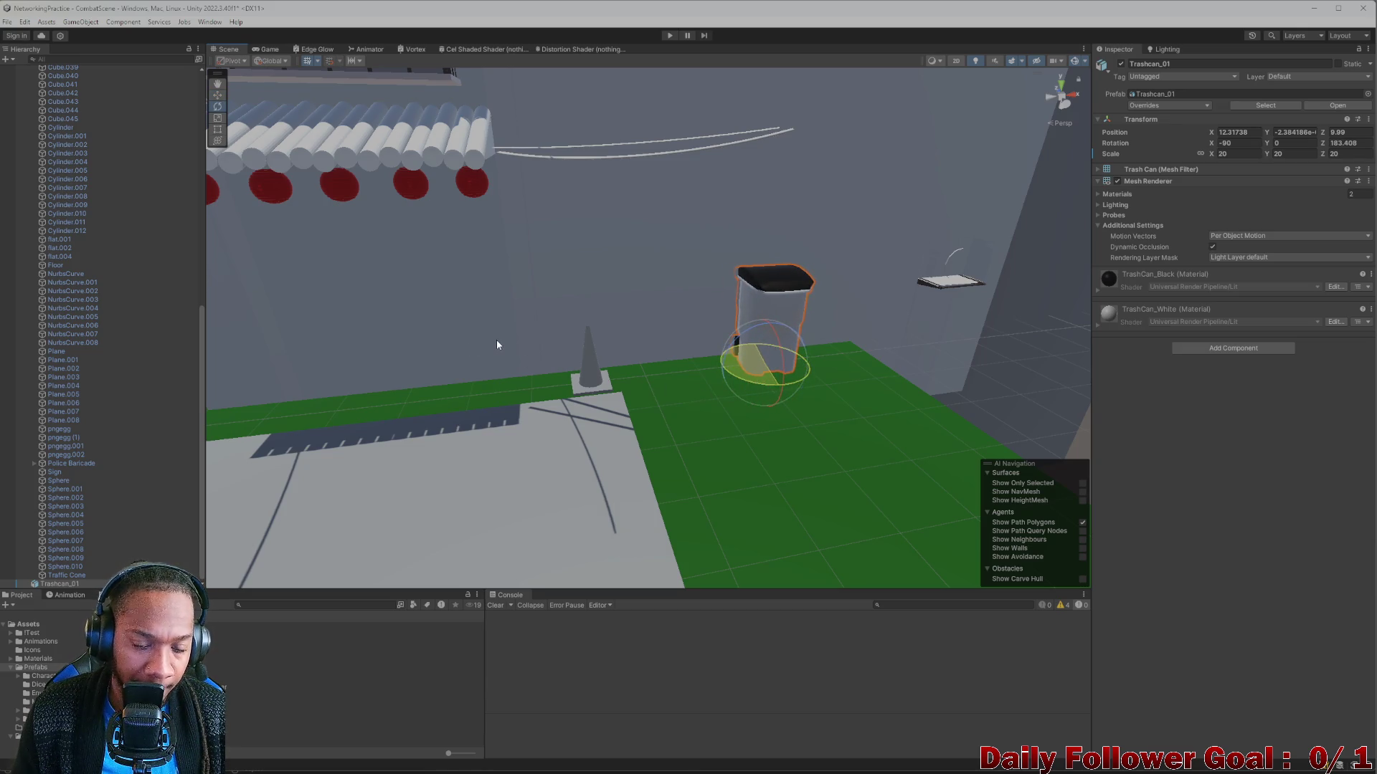
key(w)
mouse_move(781, 355)
mouse_down()
mouse_move(704, 368)
mouse_move(773, 355)
mouse_move(834, 373)
mouse_move(817, 364)
mouse_move(832, 358)
mouse_up()
key(ctrl+d)
key(ctrl+d)
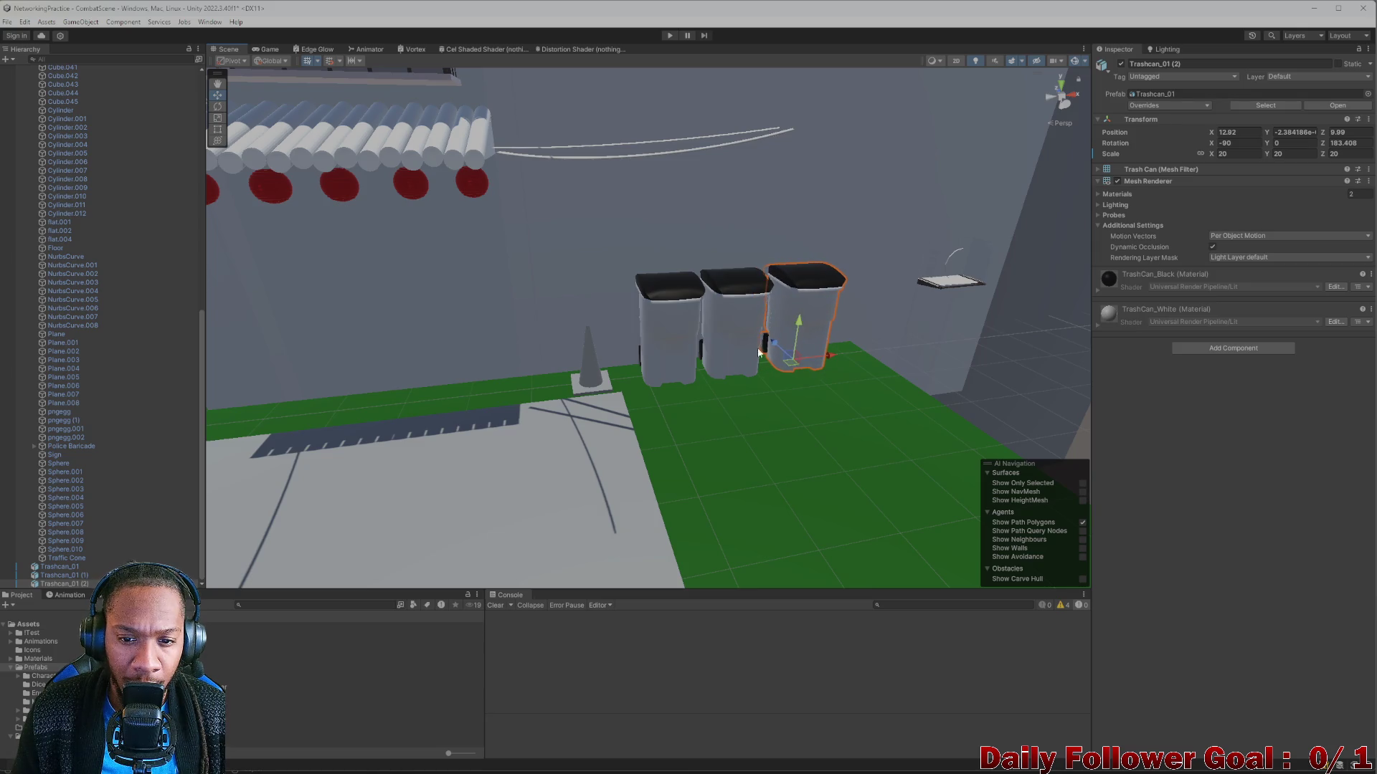
Duplicate the three trash cans and rotate the copies to face the opposite way.
click(661, 333)
ctrl+click(746, 338)
mouse_move(726, 324)
mouse_down()
mouse_move(726, 344)
mouse_move(692, 344)
mouse_move(702, 246)
mouse_move(642, 285)
mouse_move(832, 379)
mouse_up()
key(ctrl+d)
scroll(832, 379, up, 2)
key(e)
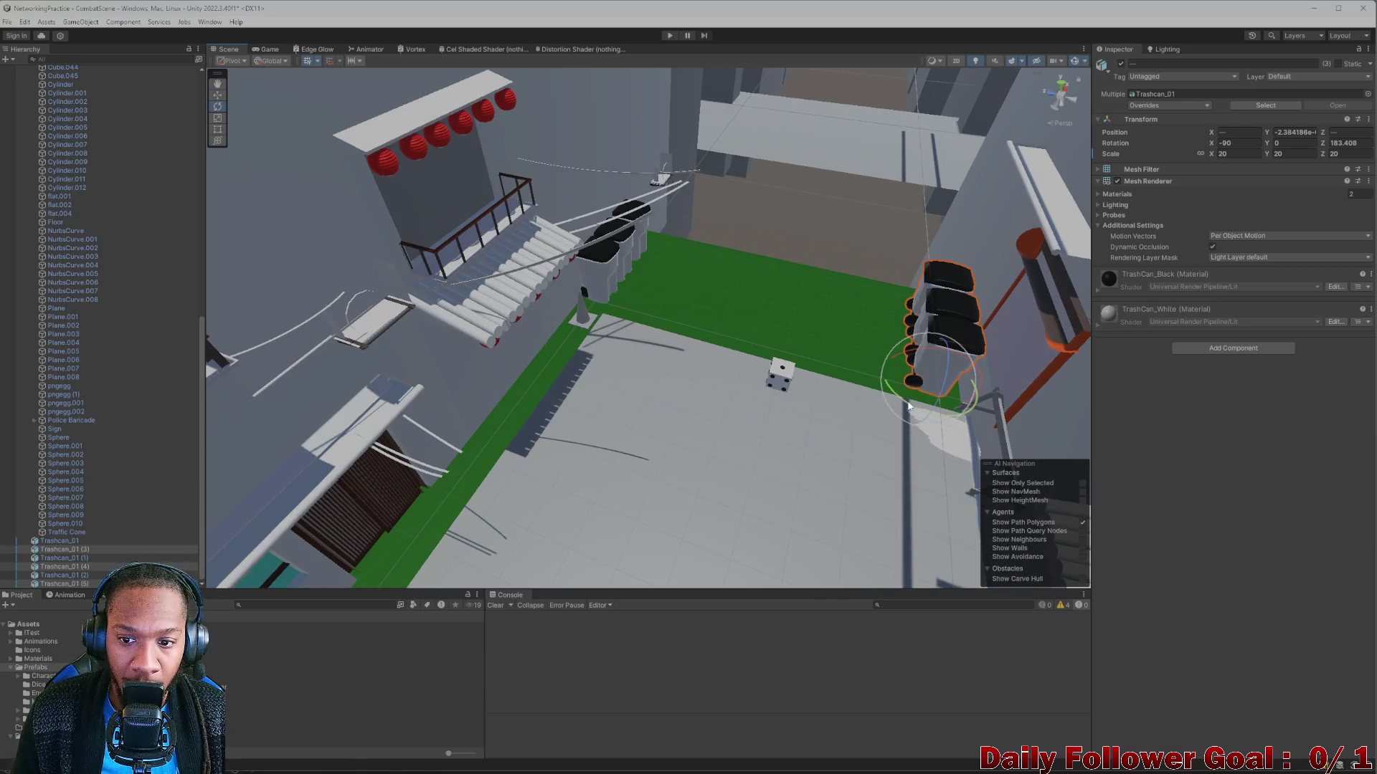
mouse_move(908, 406)
mouse_down()
mouse_move(982, 423)
mouse_move(1181, 423)
mouse_move(1323, 346)
mouse_move(1264, 388)
mouse_move(1281, 375)
mouse_up()
drag(929, 372, 896, 343)
Move the copied row to the far side of the green area and clear the selection.
key(w)
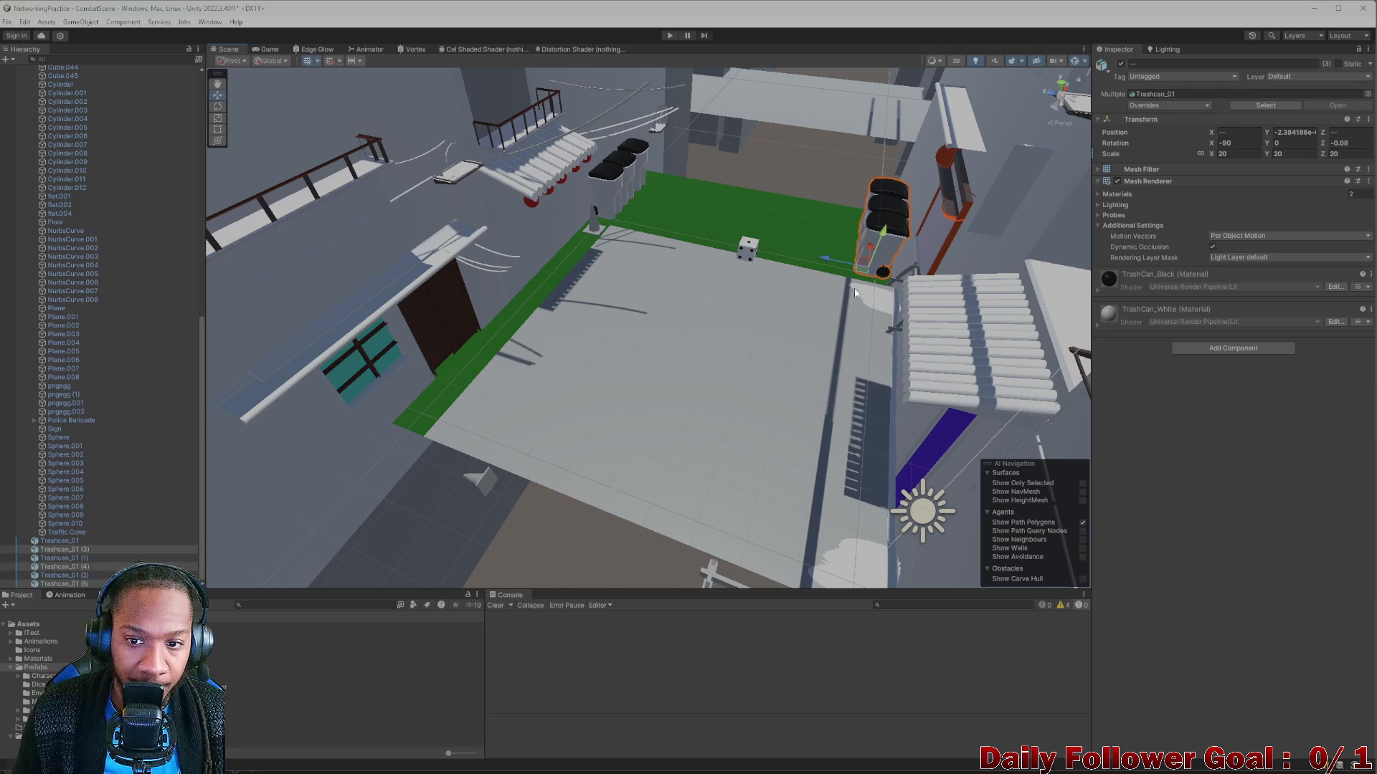
drag(871, 255, 869, 530)
key(f)
mouse_move(733, 425)
mouse_down()
mouse_move(605, 379)
mouse_move(576, 390)
mouse_up()
scroll(533, 345, up, 5)
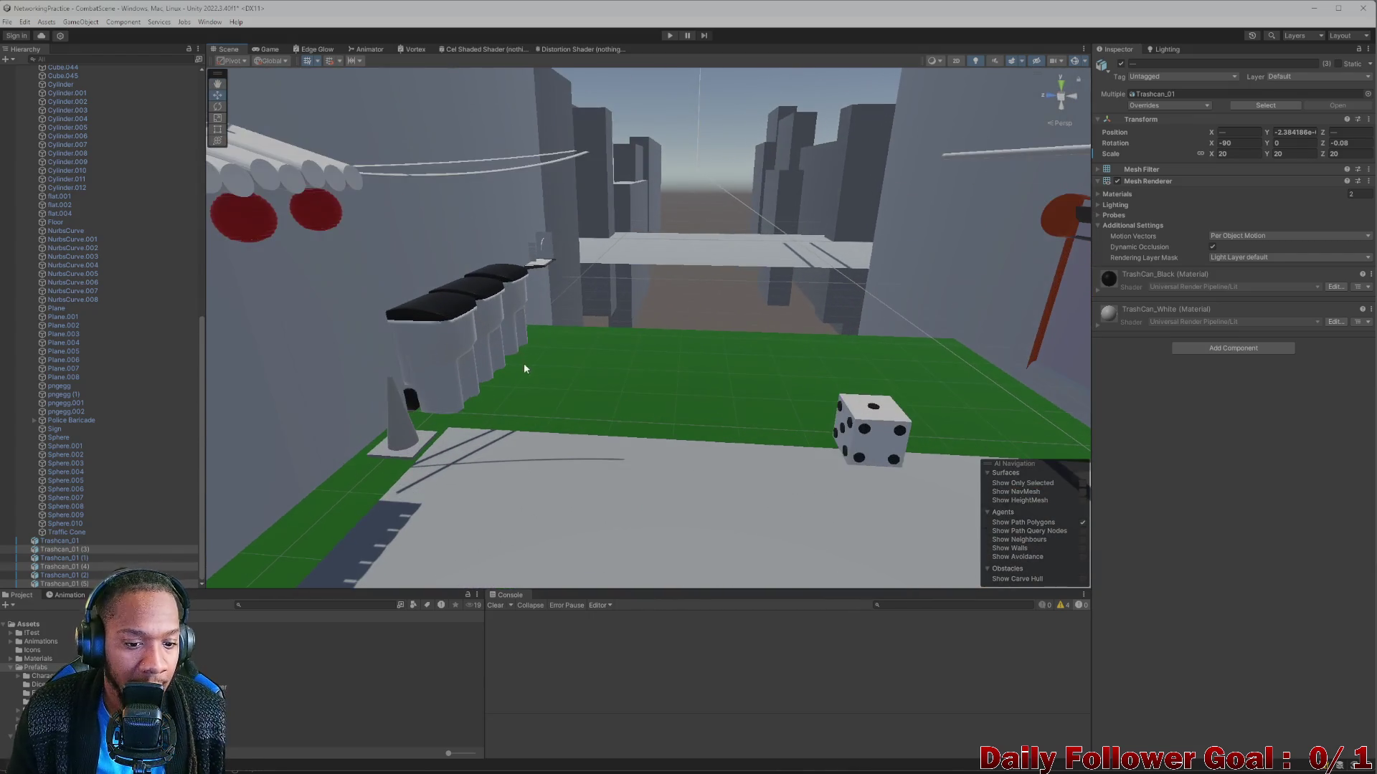
key(shift+d)
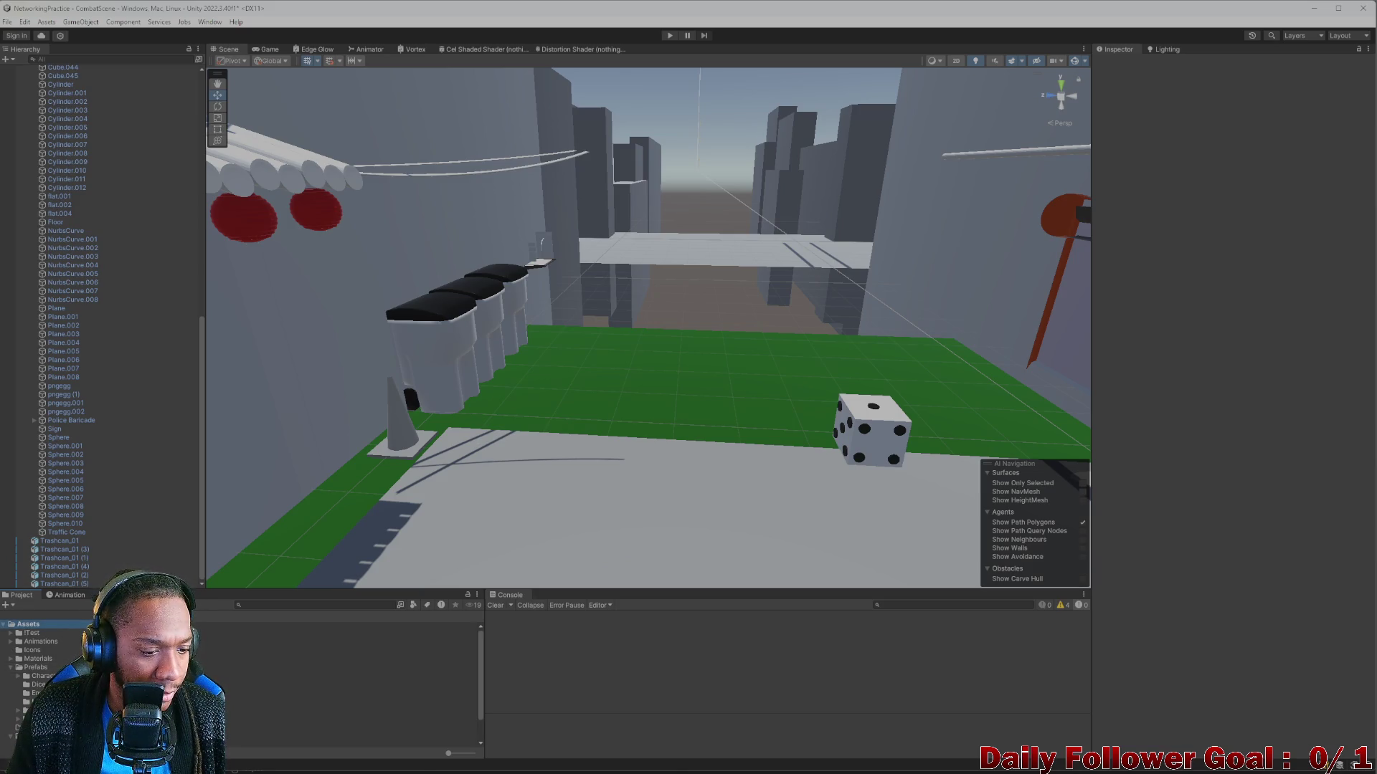
Browse the !Test and Materials folders, inspecting Skin, Black, Floor_MAT and the player materials.
click(32, 632)
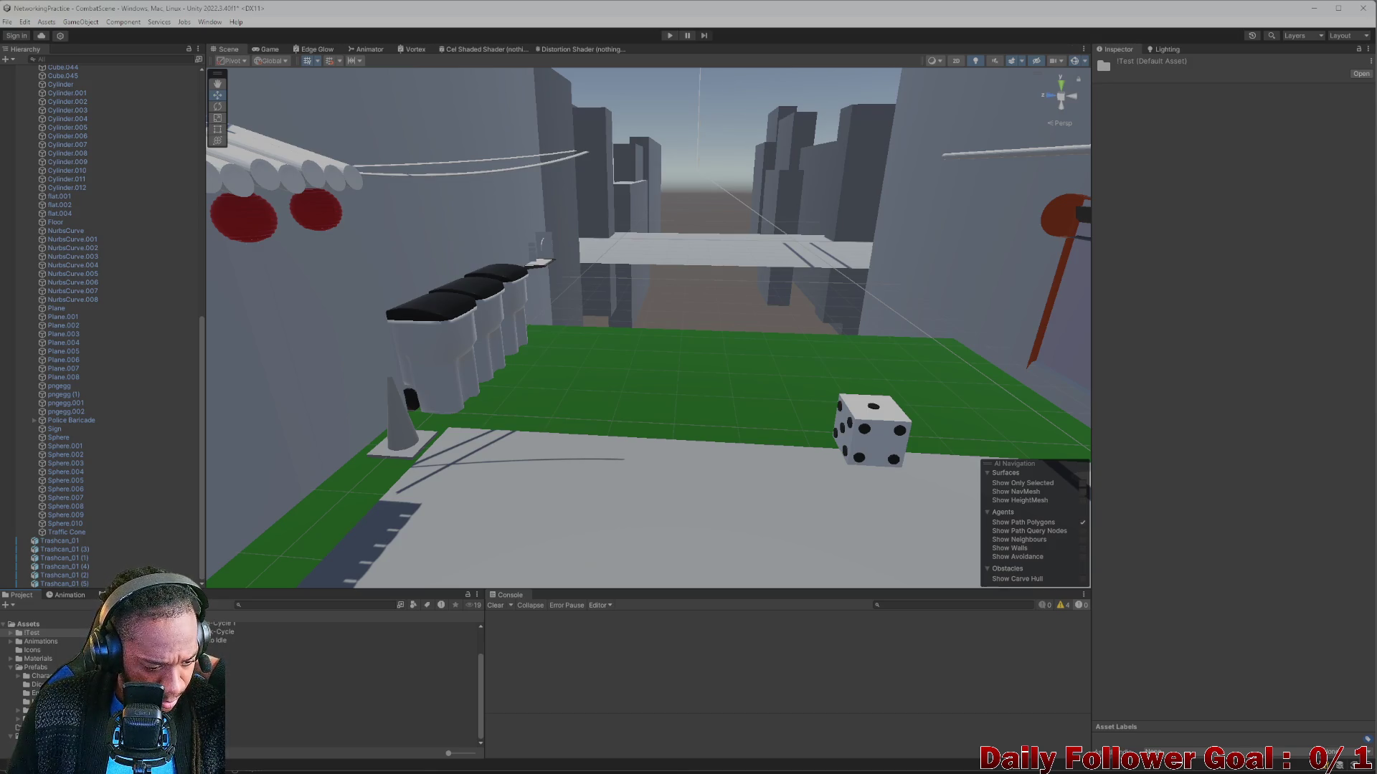
click(287, 674)
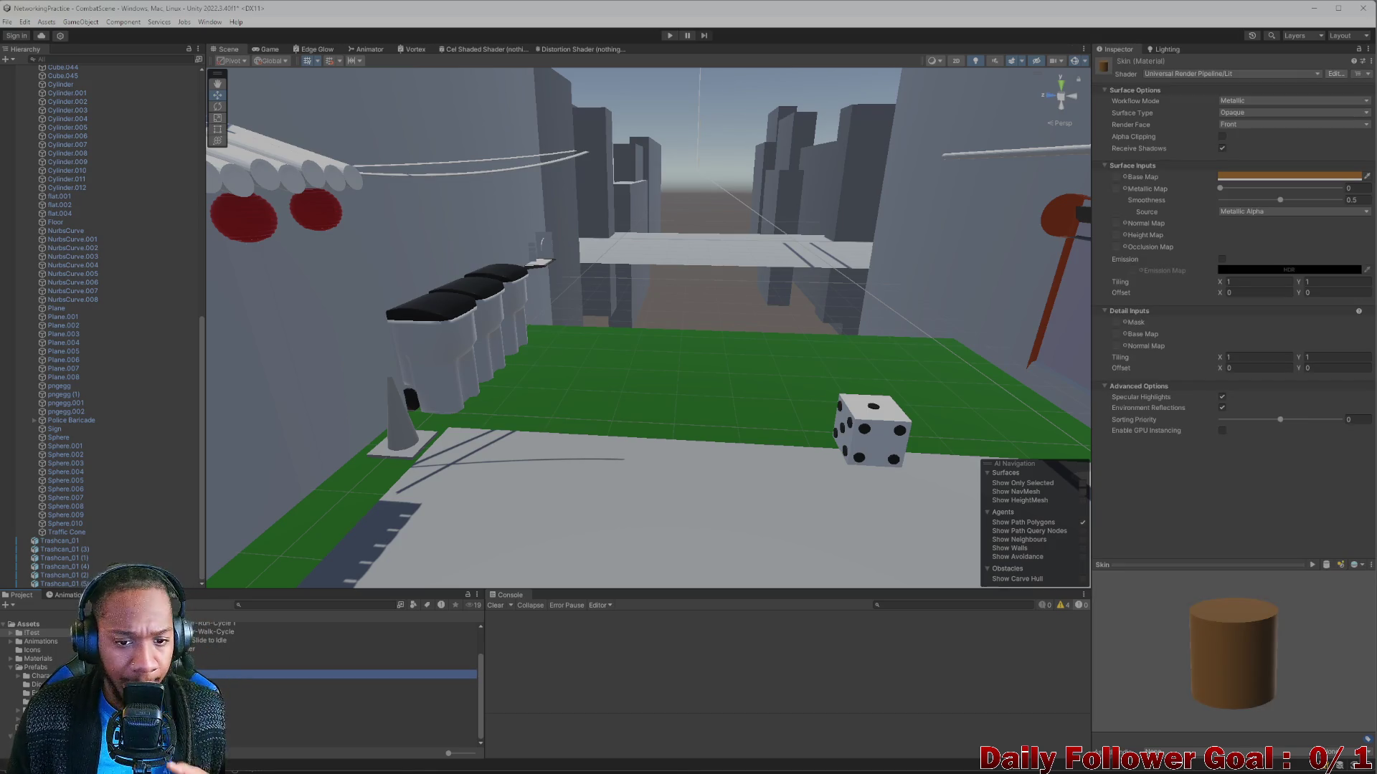
click(38, 659)
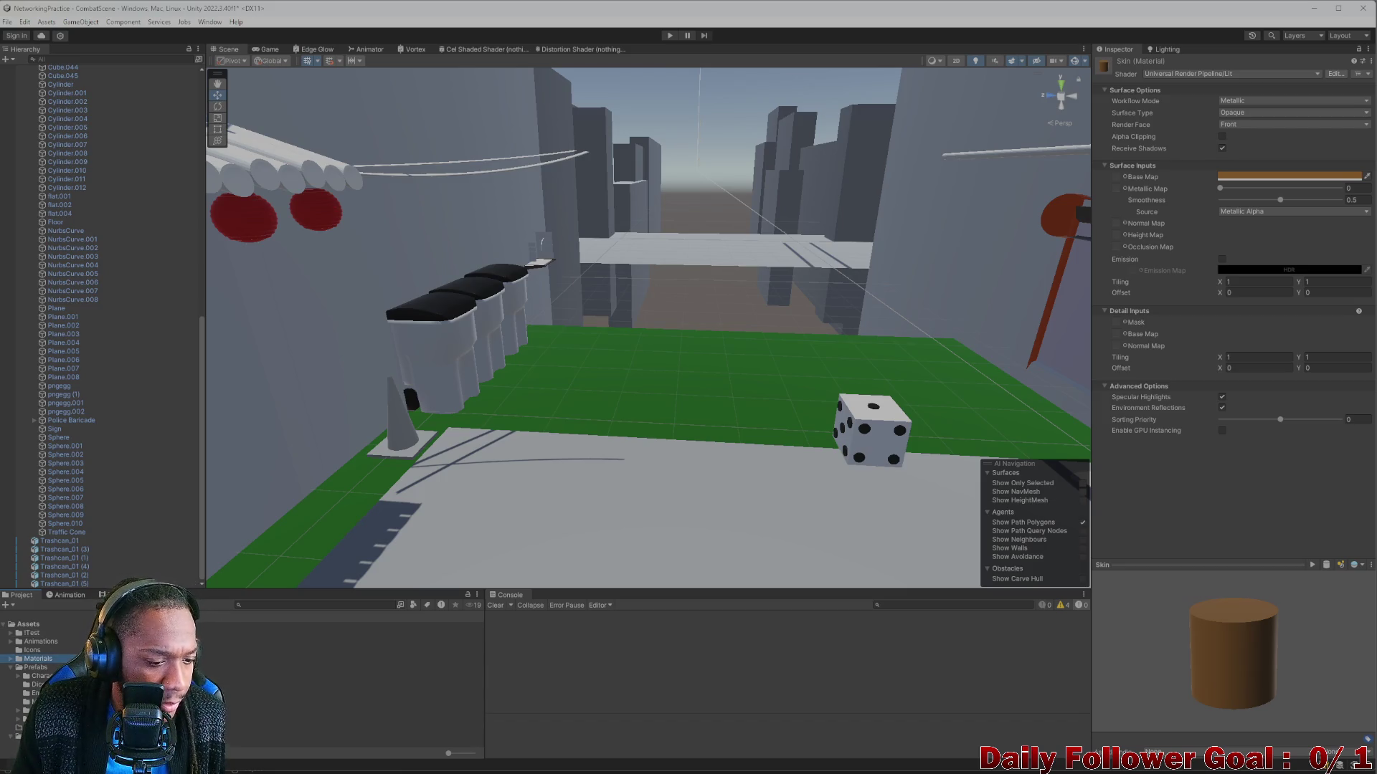
click(287, 661)
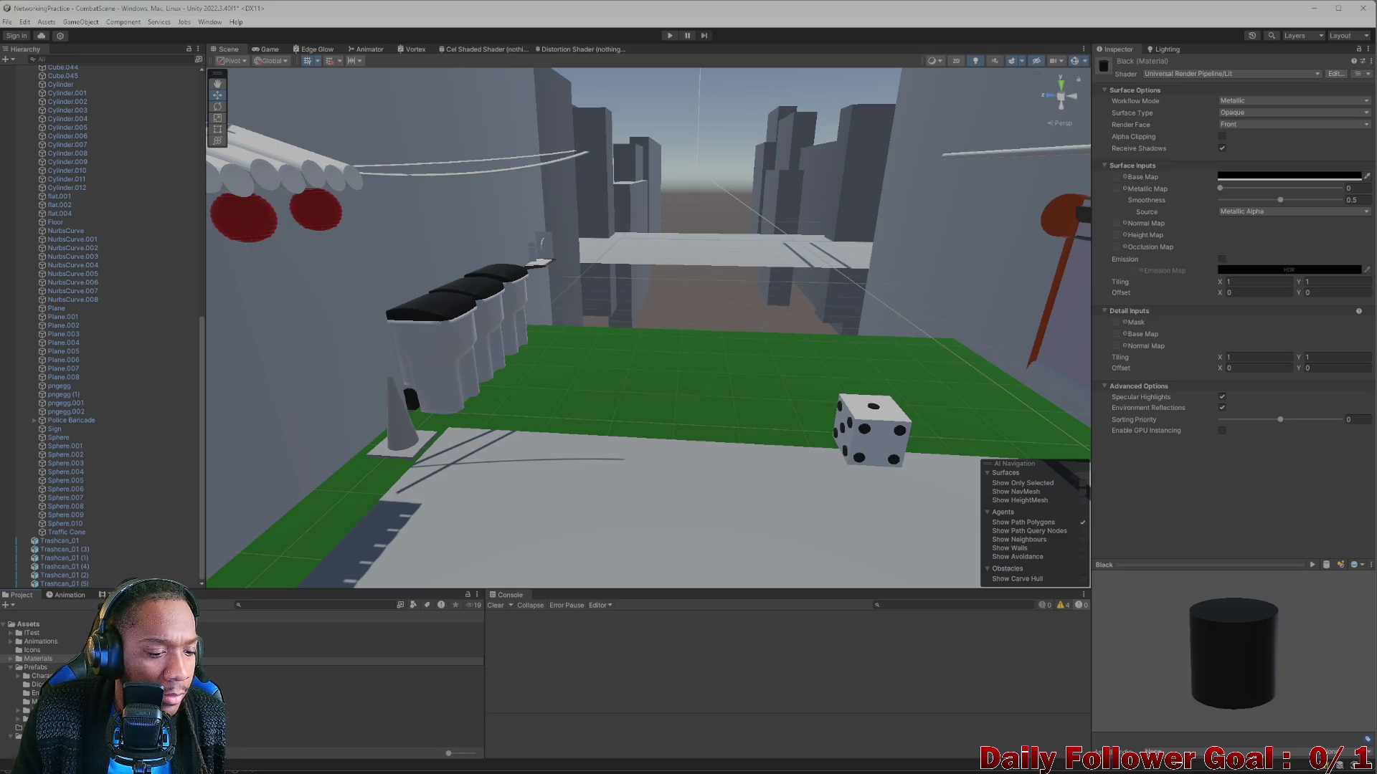
click(359, 678)
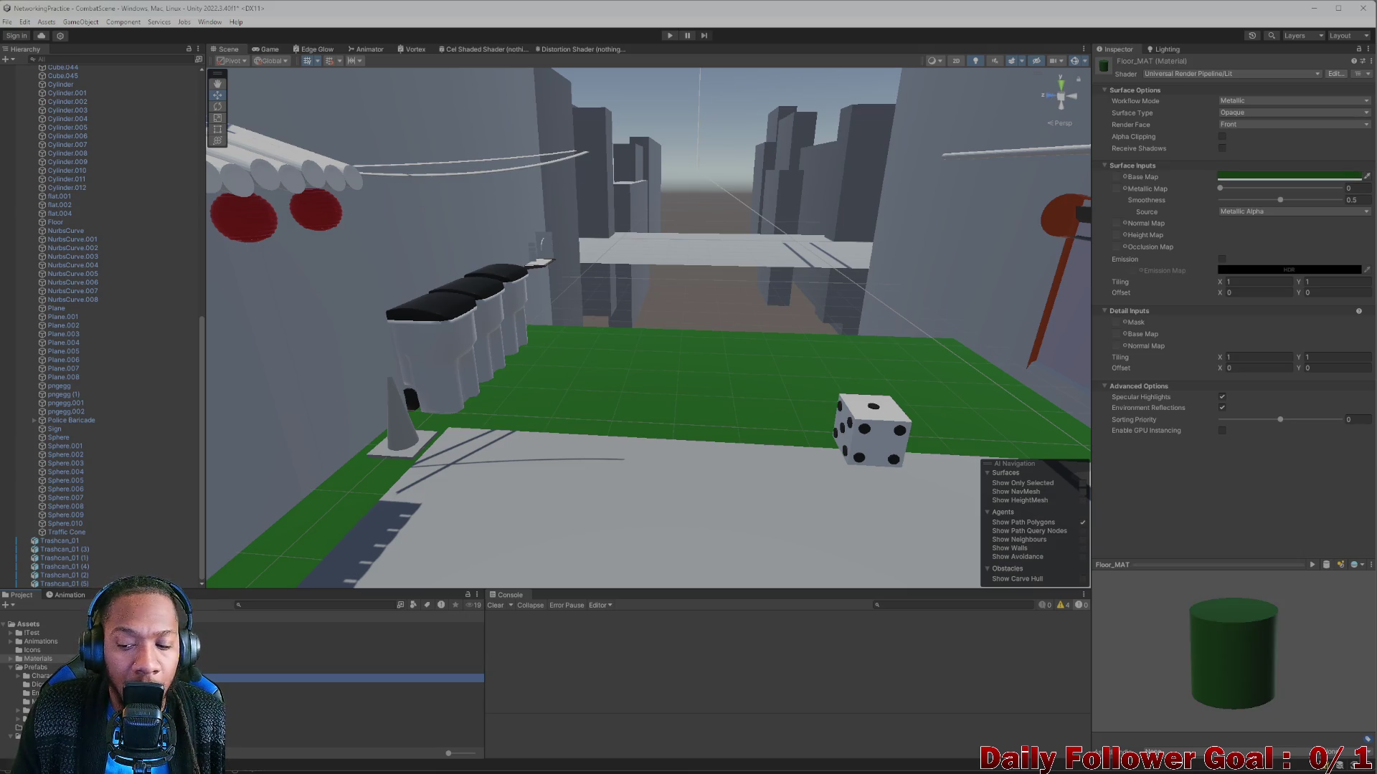
click(358, 661)
click(358, 687)
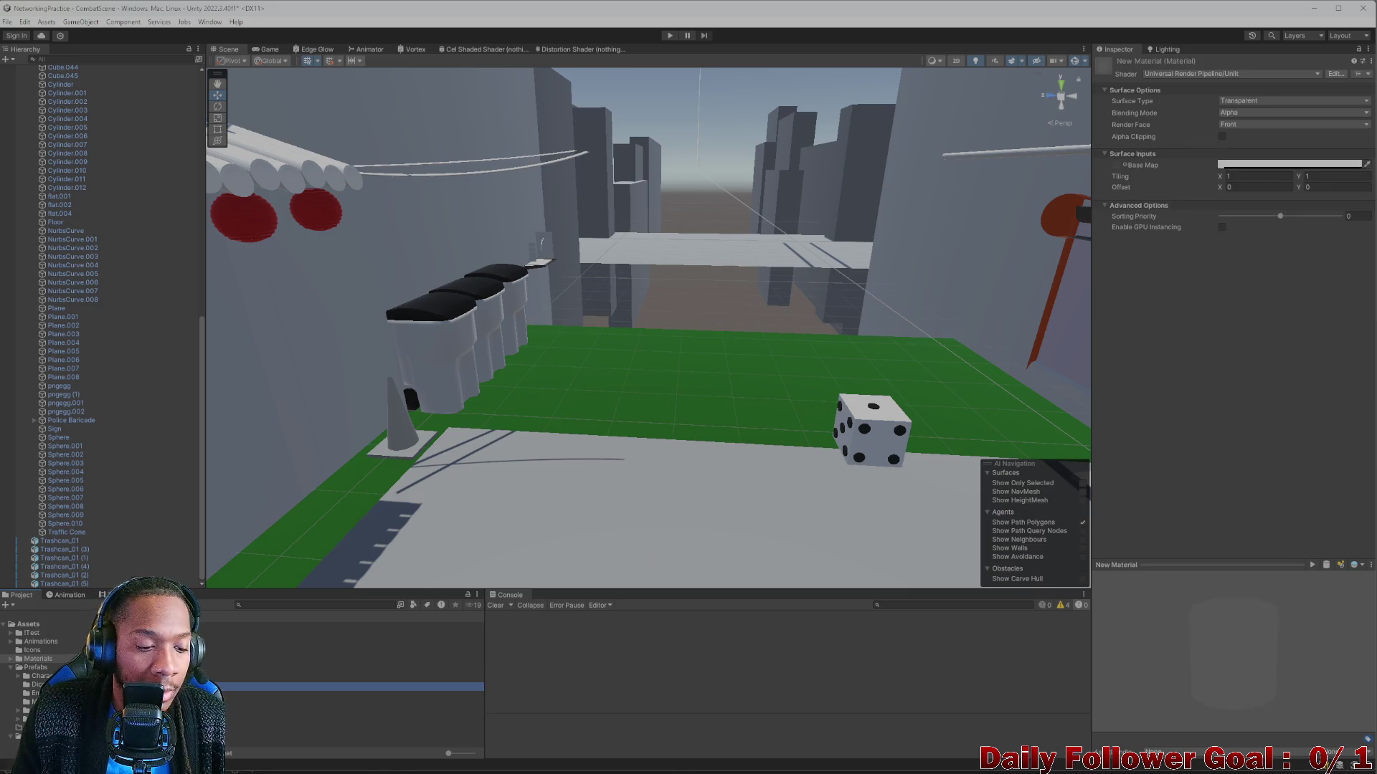
click(358, 695)
click(359, 704)
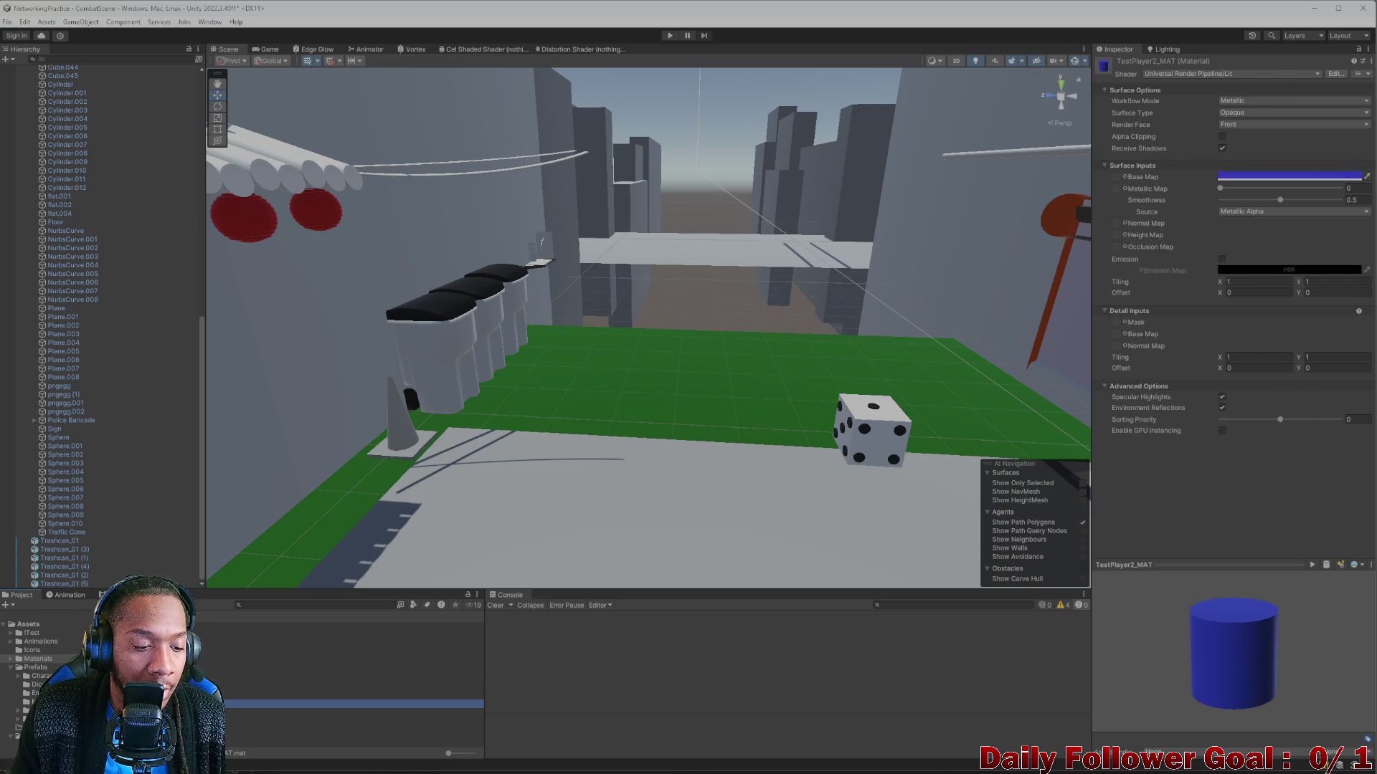
Create a new material asset in the Materials folder.
right_click(159, 658)
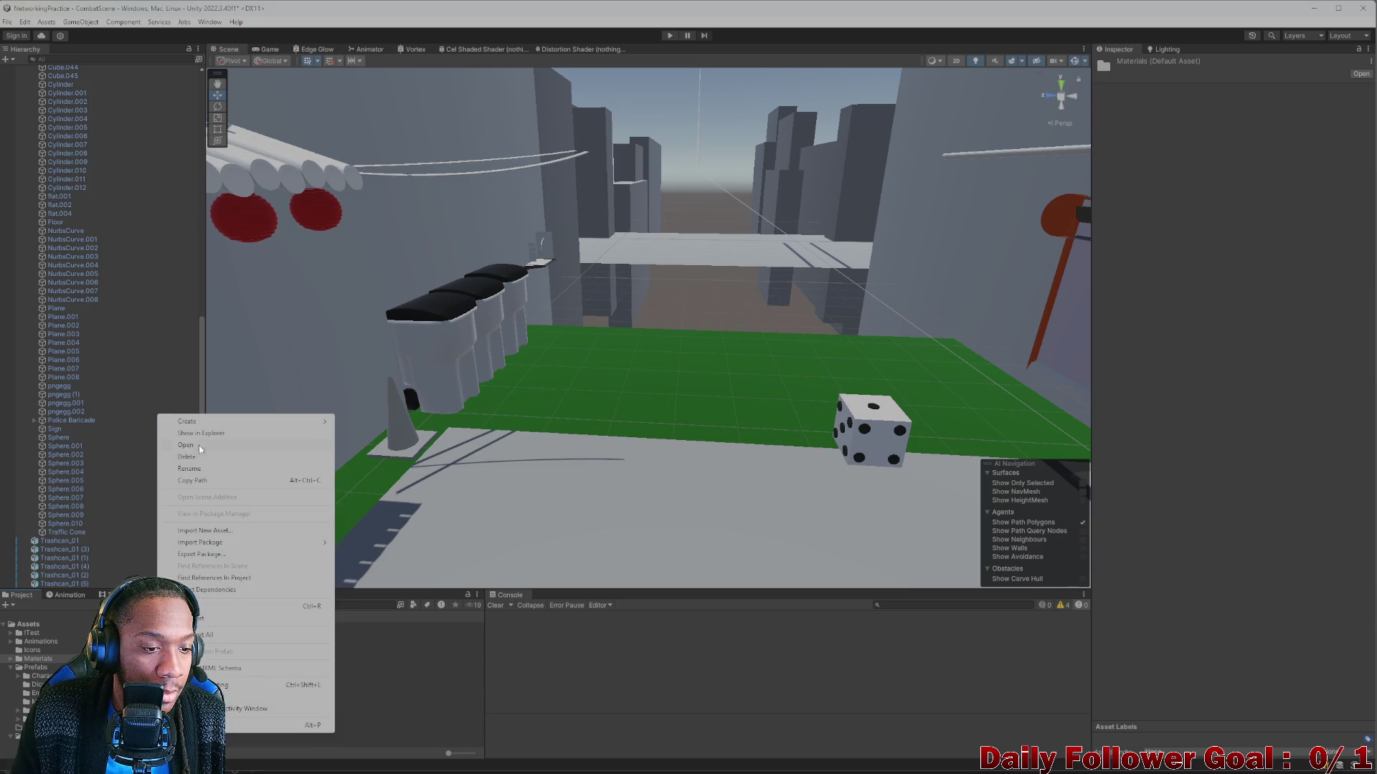
mouse_move(191, 423)
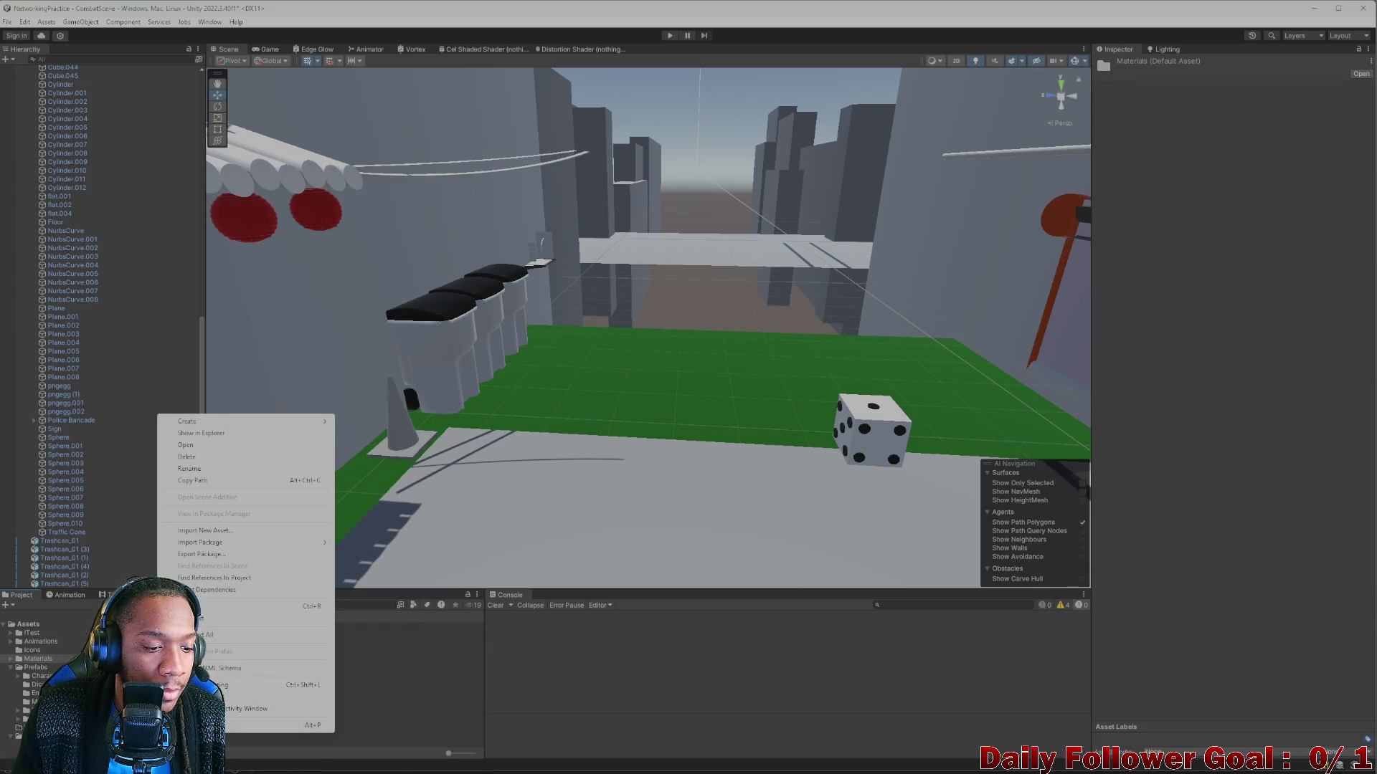
click(39, 667)
right_click(183, 667)
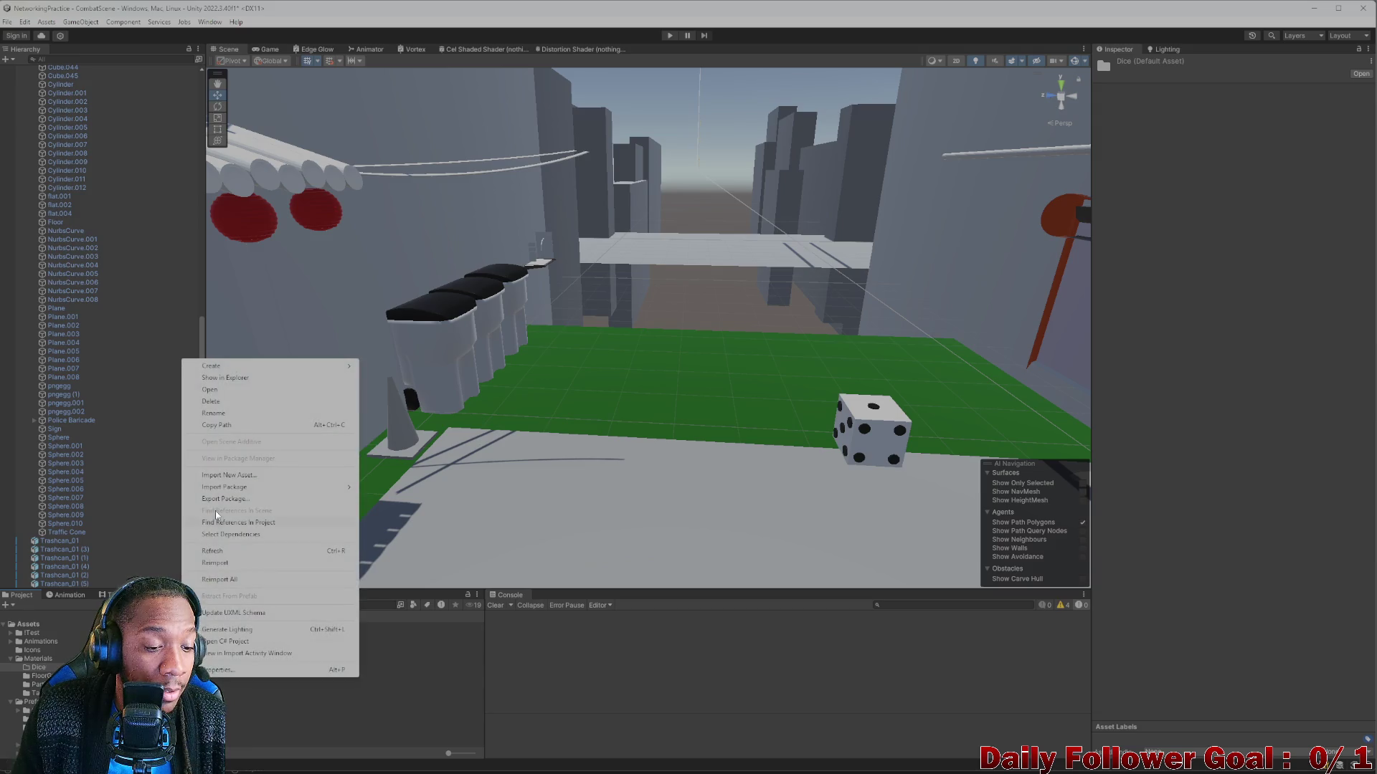
mouse_move(247, 367)
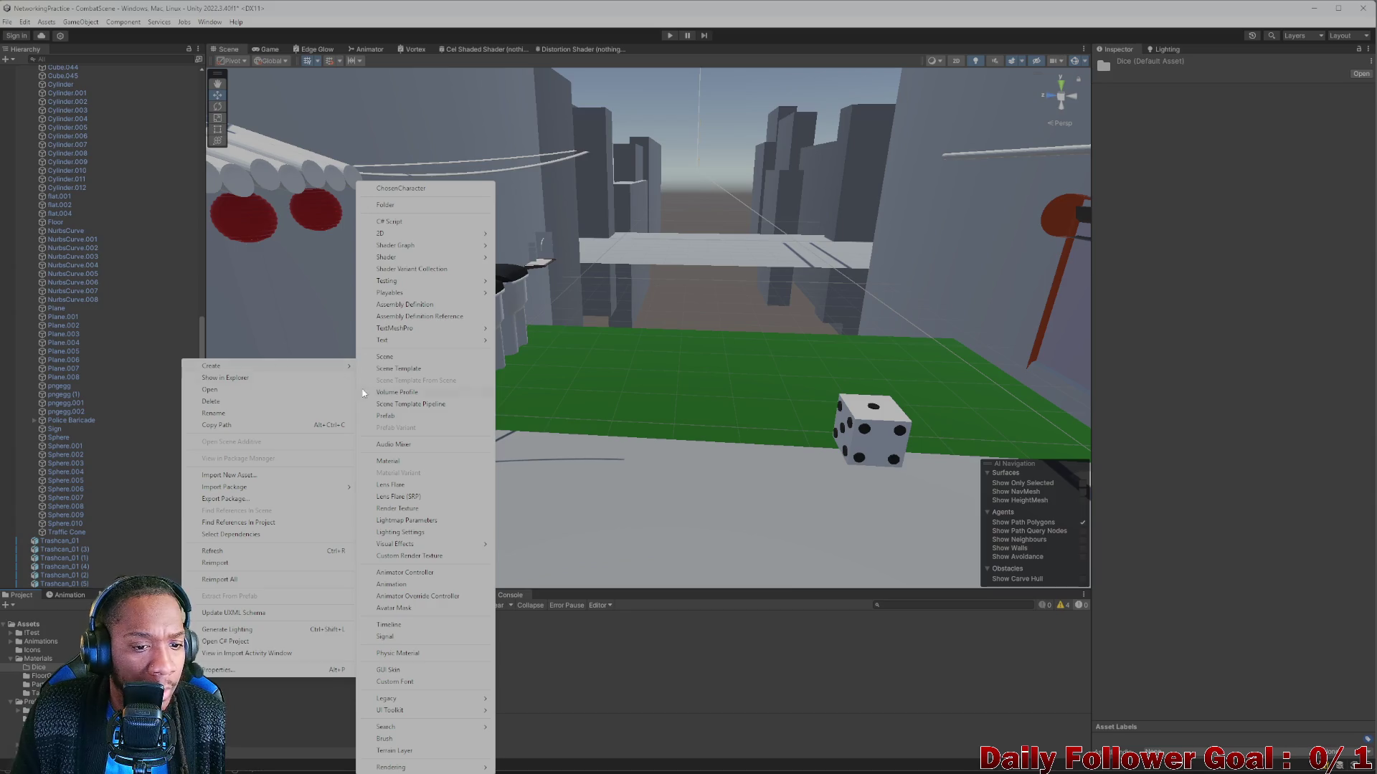
click(405, 461)
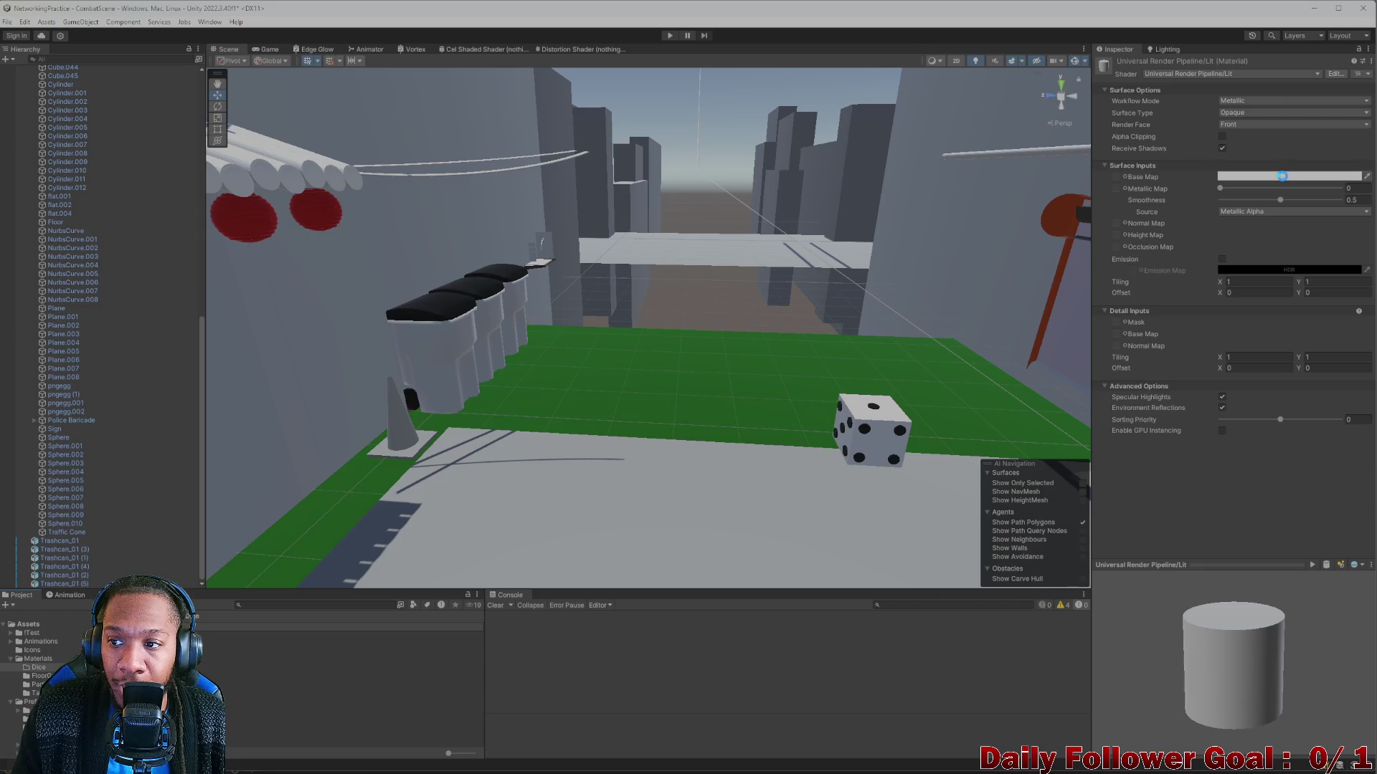
Set the material's base colour to olive-yellow and drop it onto the trash cans by the cone.
click(1274, 177)
click(1364, 217)
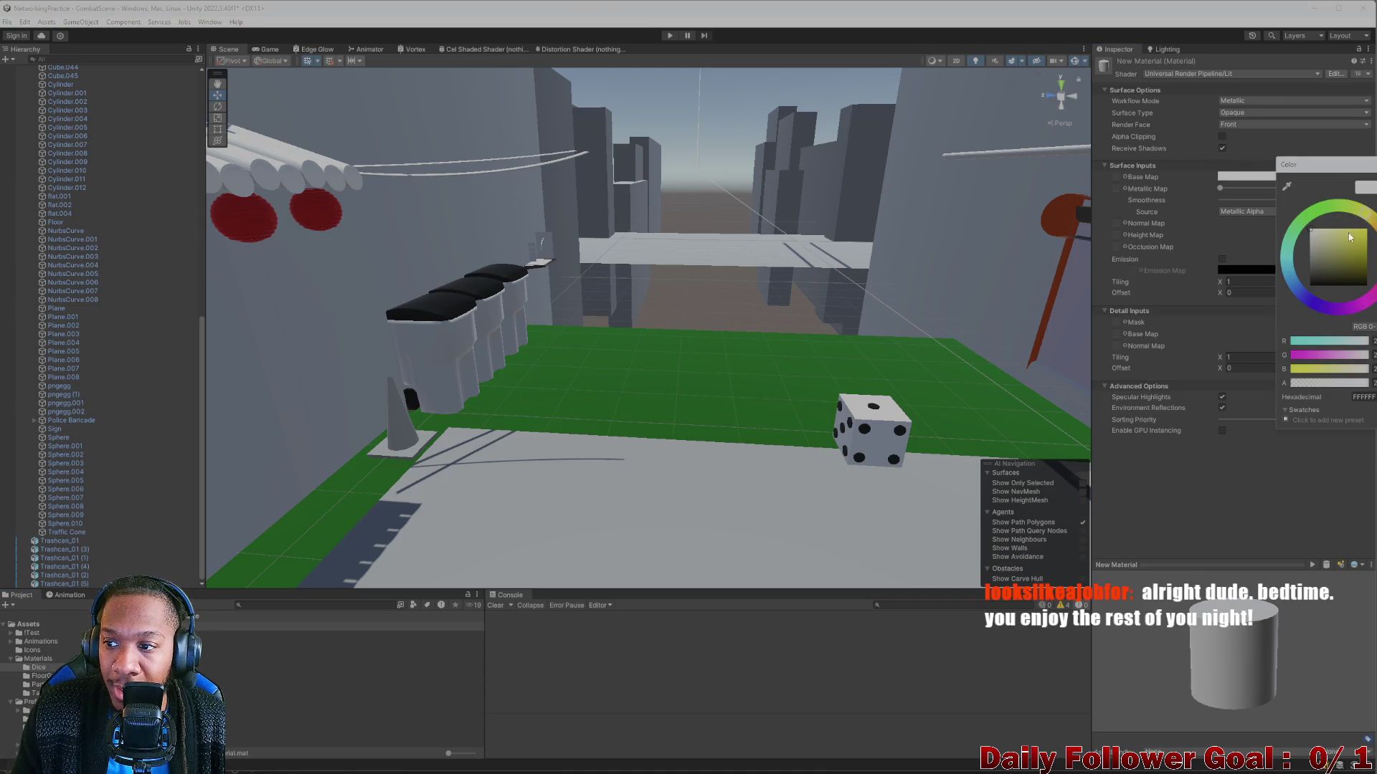
mouse_move(1361, 243)
mouse_down()
mouse_move(1370, 251)
mouse_move(1373, 223)
mouse_up()
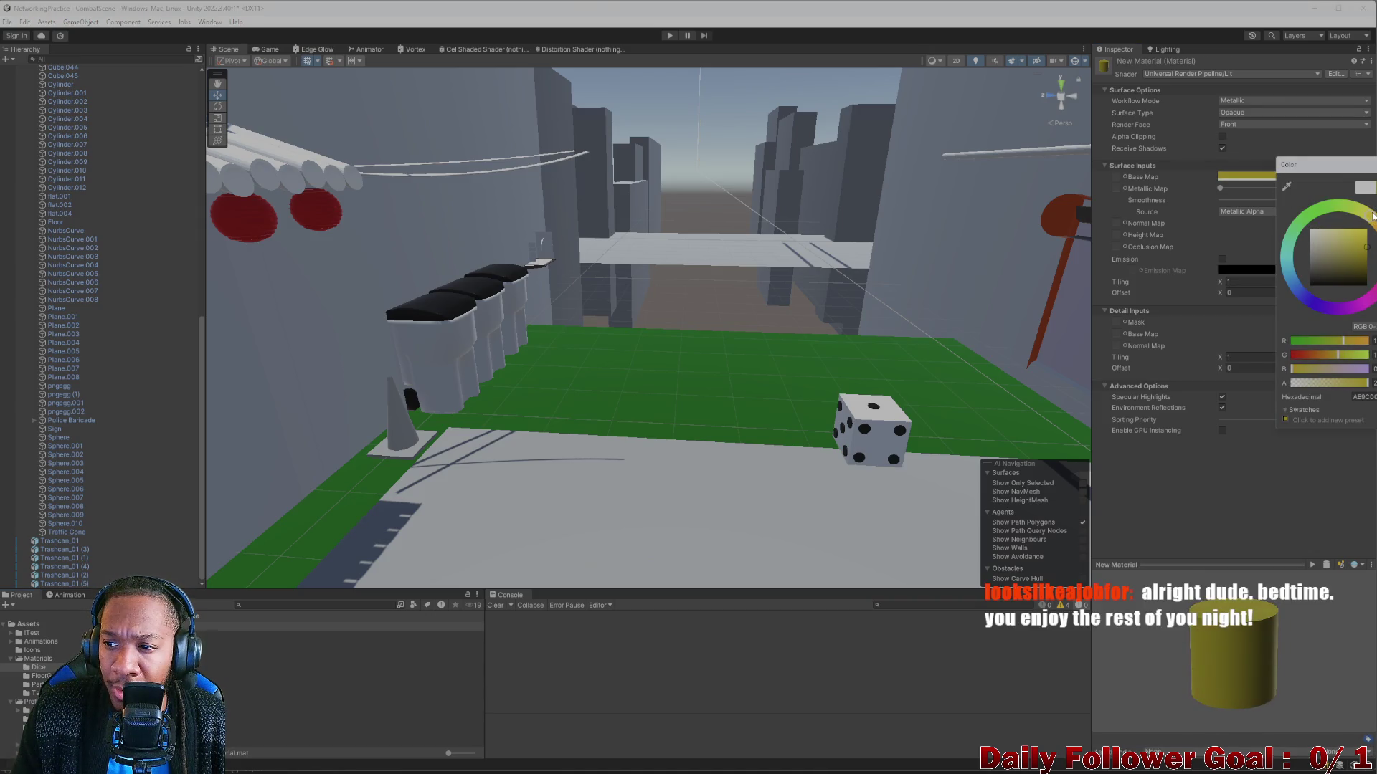
click(399, 649)
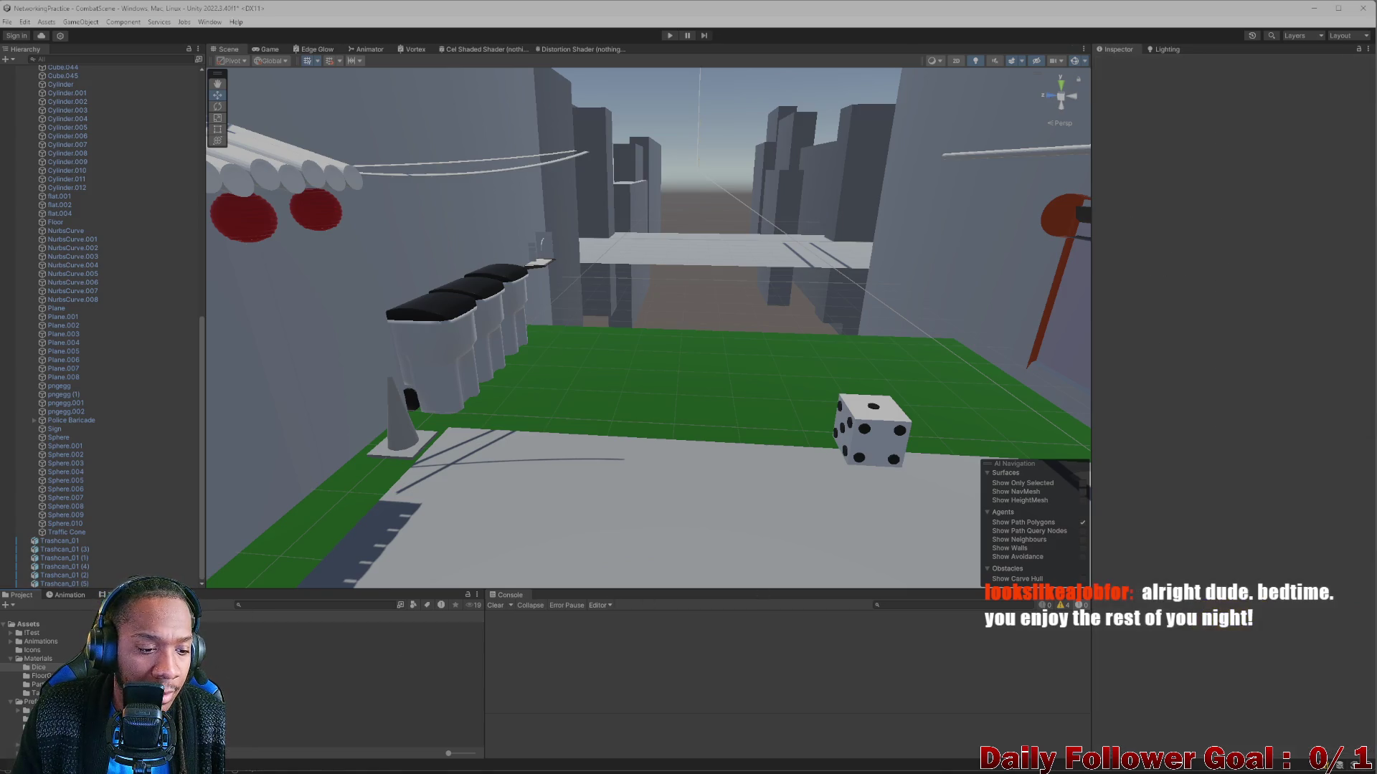
mouse_move(399, 648)
mouse_down()
mouse_move(365, 434)
mouse_move(415, 379)
mouse_move(497, 347)
mouse_up()
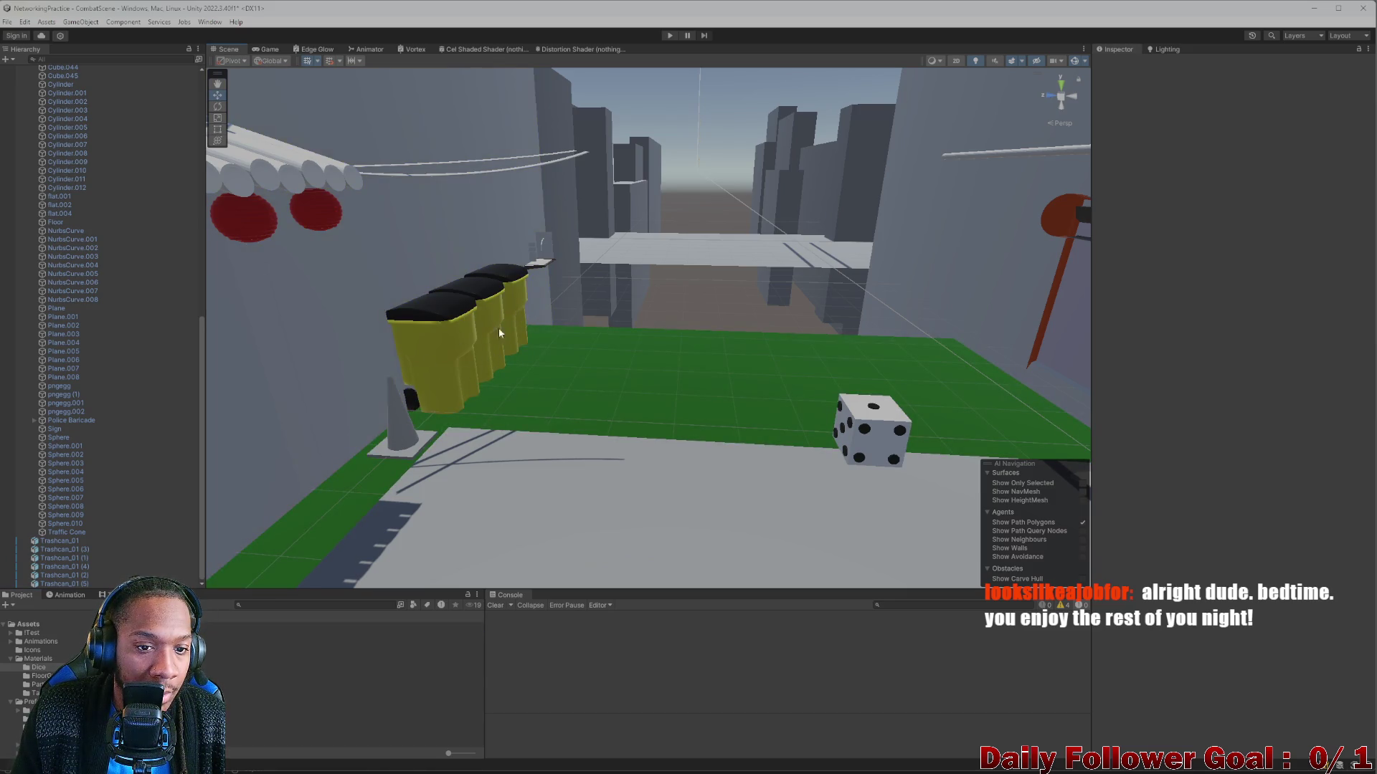
right_click(200, 674)
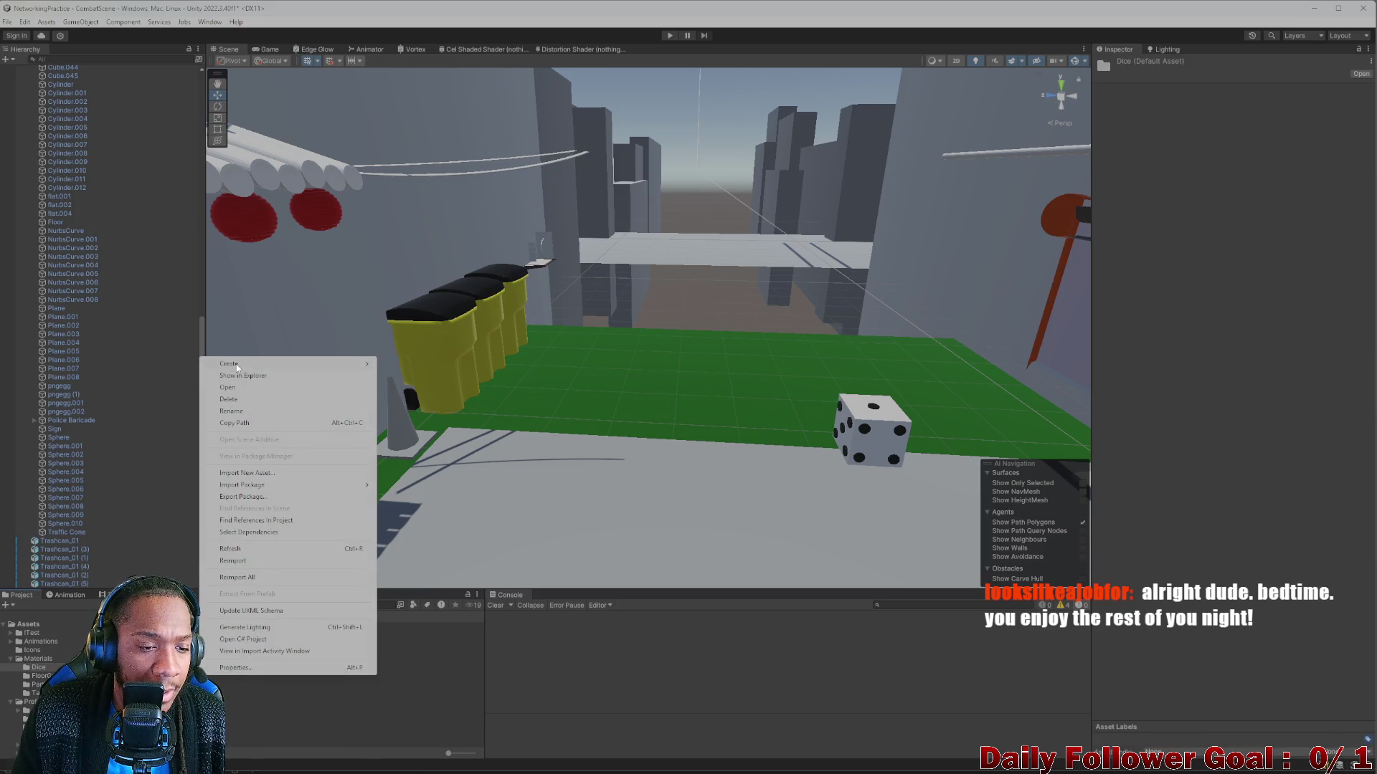
Dismiss the Create menu and fly the Scene camera across the alley to the second trash-can row.
mouse_move(273, 367)
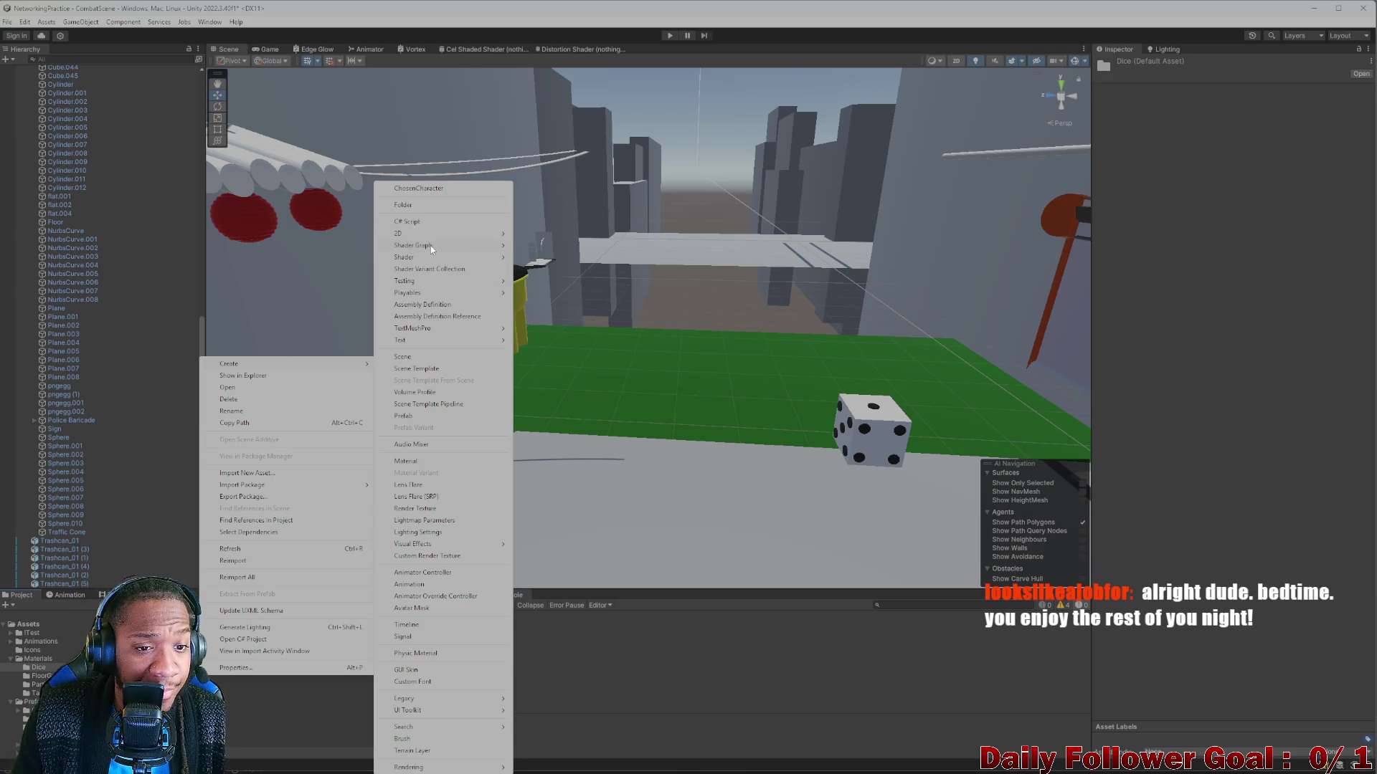
mouse_move(426, 234)
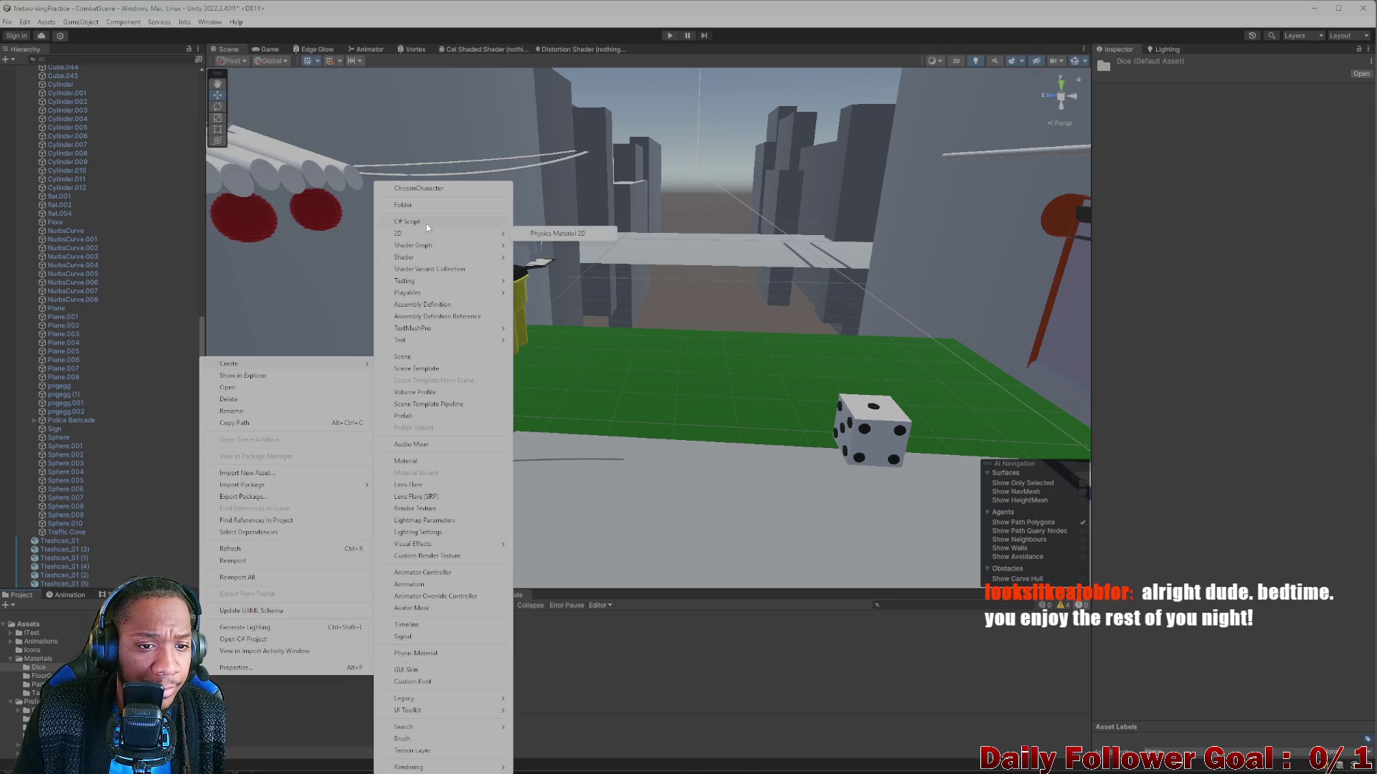
click(419, 188)
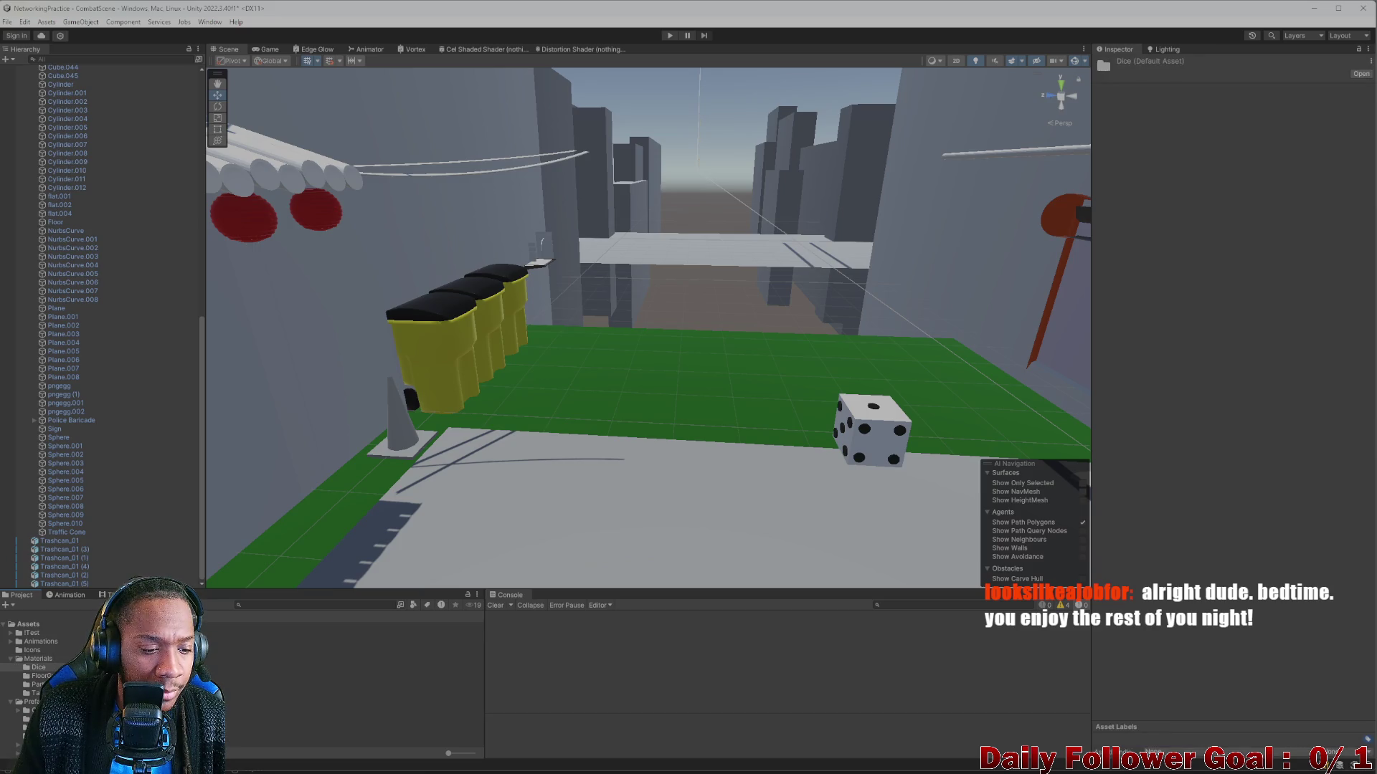
scroll(423, 392, down, 3)
mouse_move(423, 392)
mouse_down()
mouse_move(667, 492)
mouse_move(703, 431)
mouse_move(184, 552)
mouse_up()
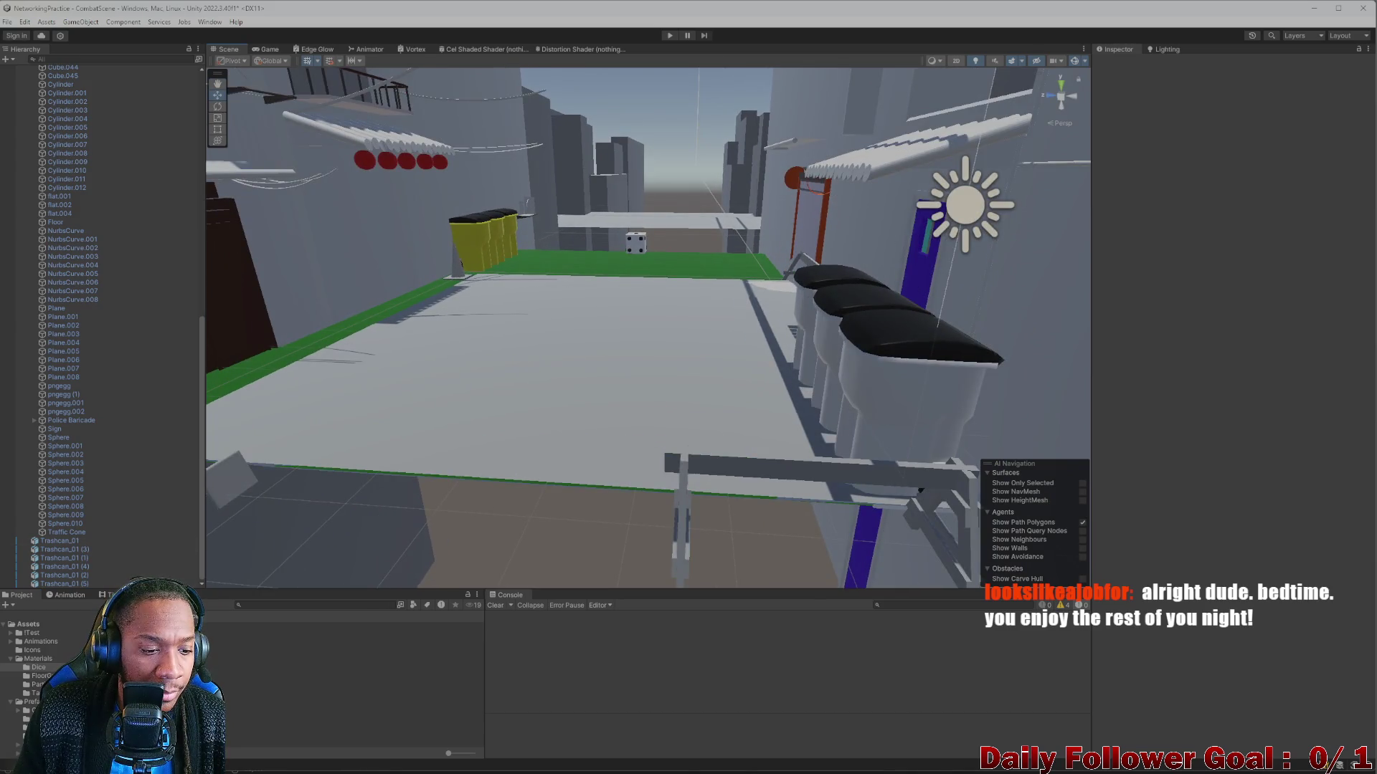
Duplicate the yellow New Material and change the copy's Base Map colour to green.
click(355, 627)
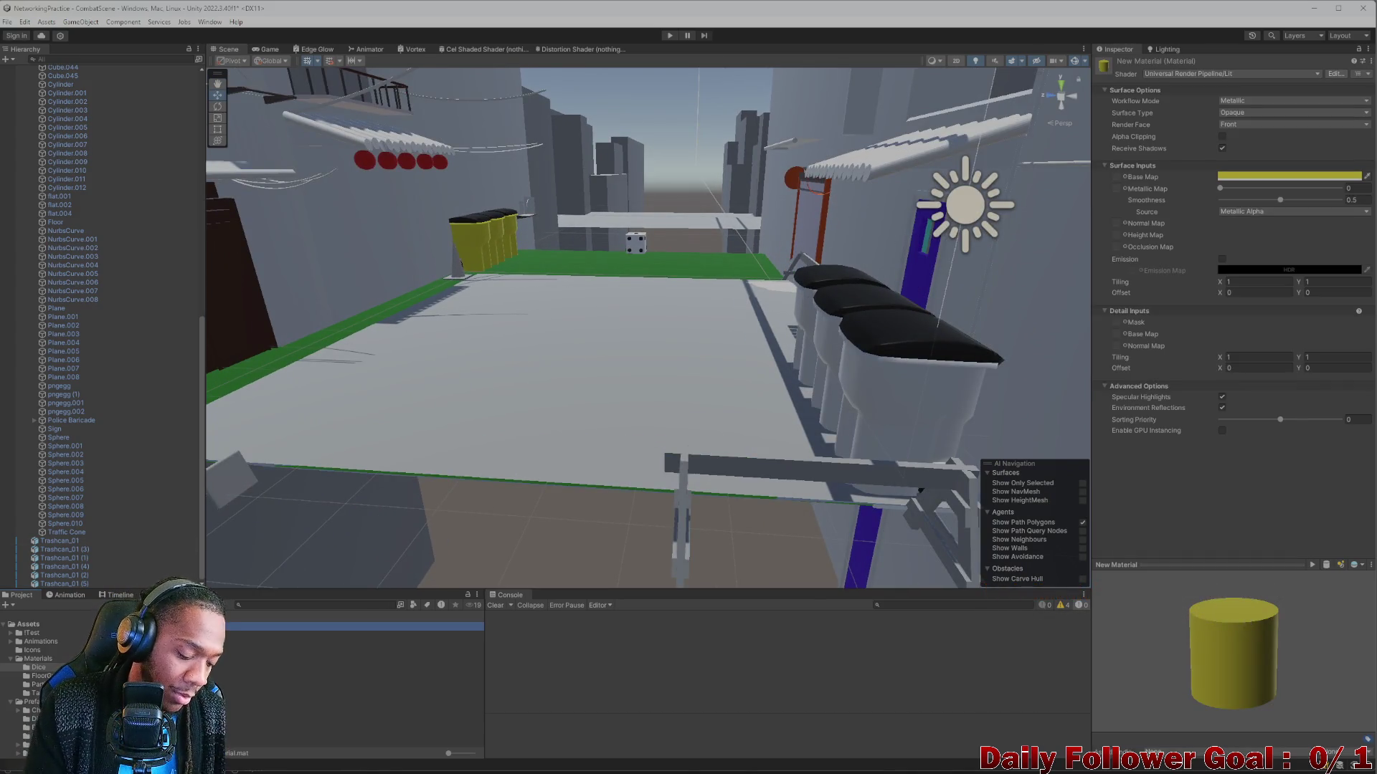
key(ctrl+d)
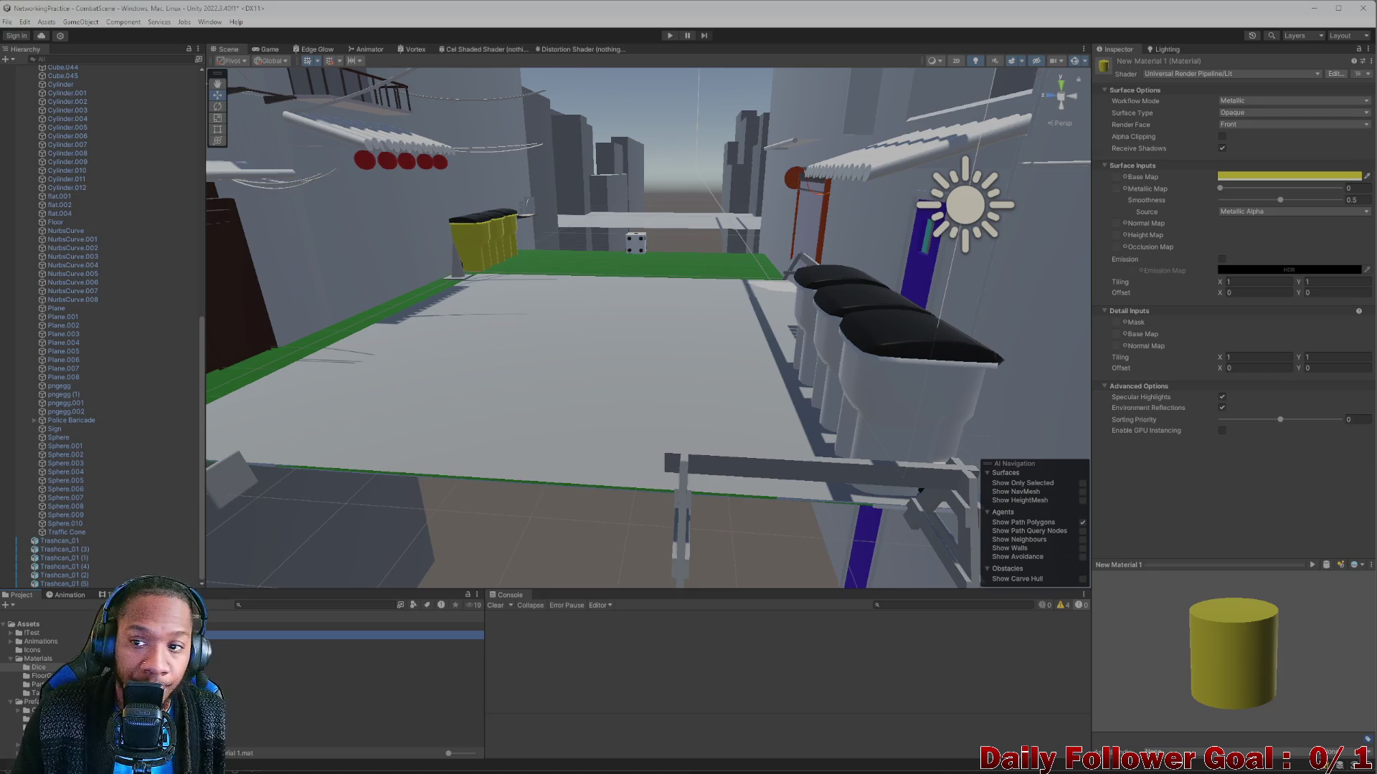
click(1245, 177)
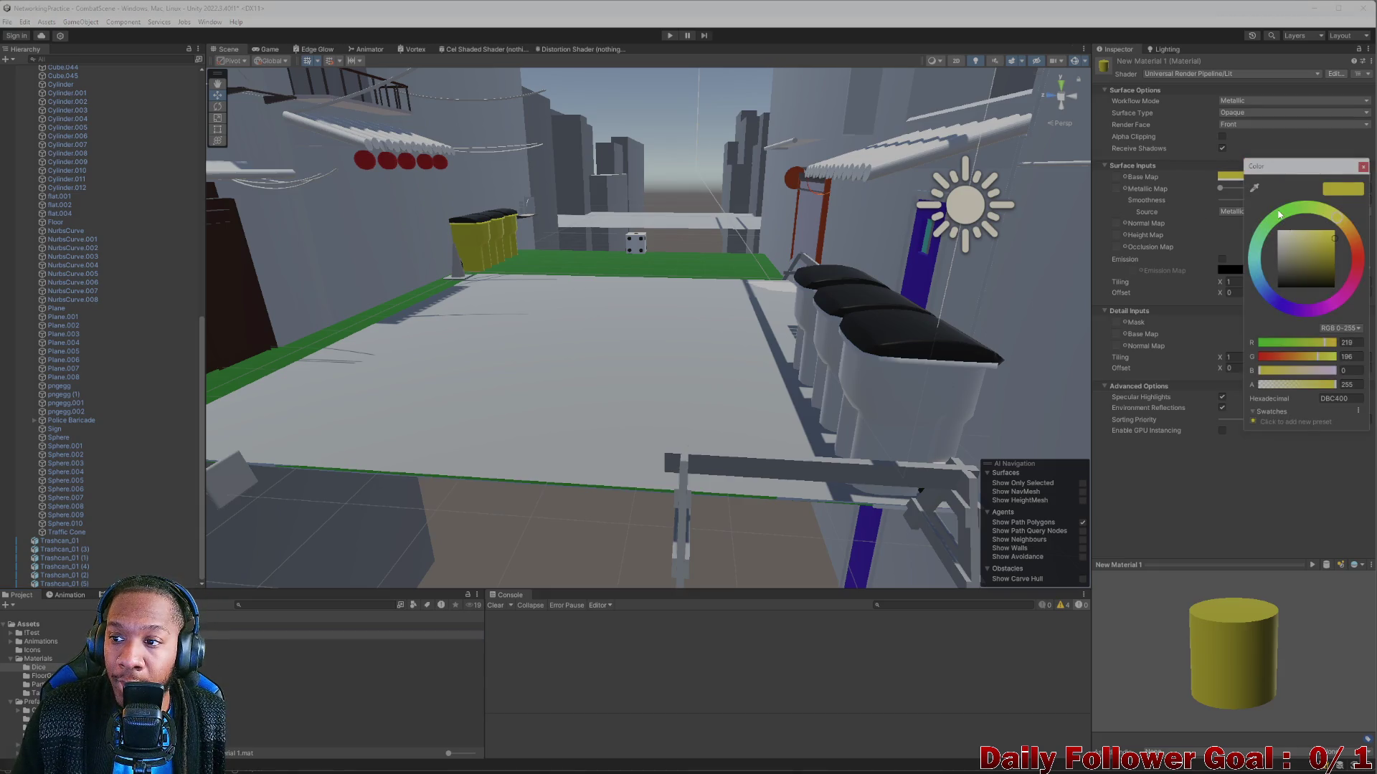
mouse_move(1280, 213)
mouse_down()
mouse_move(1269, 221)
mouse_move(1345, 265)
mouse_up()
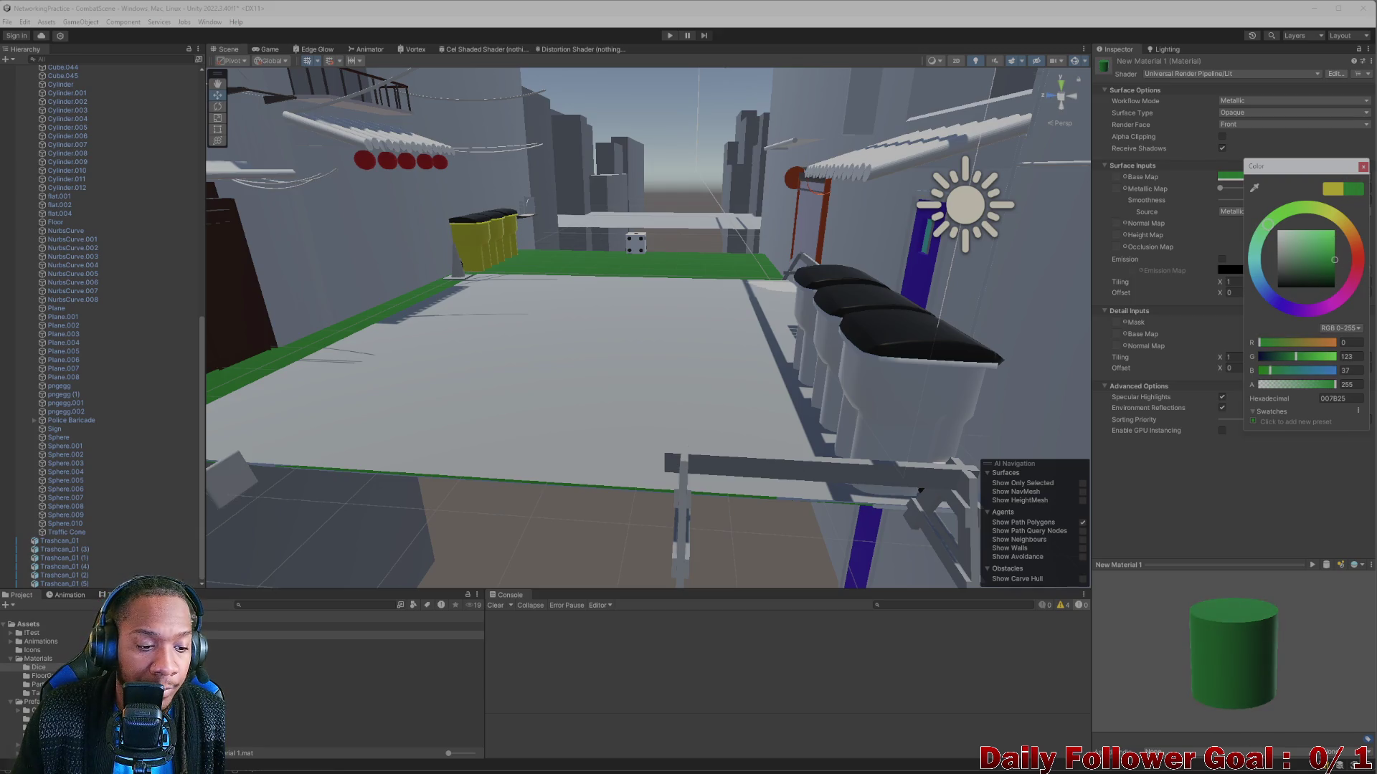
Apply the green material to the nearest, middle and last grey trash cans.
drag(241, 753, 875, 426)
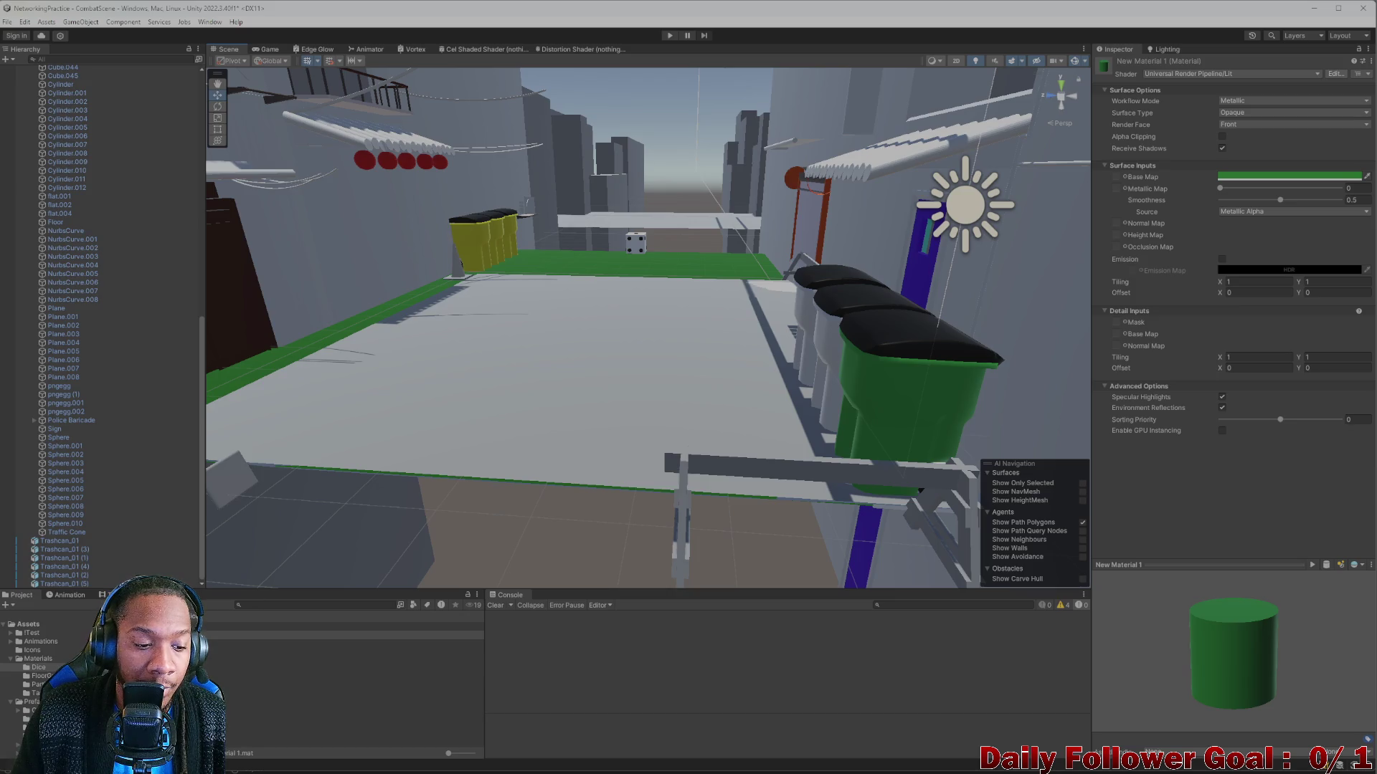
drag(848, 357, 831, 373)
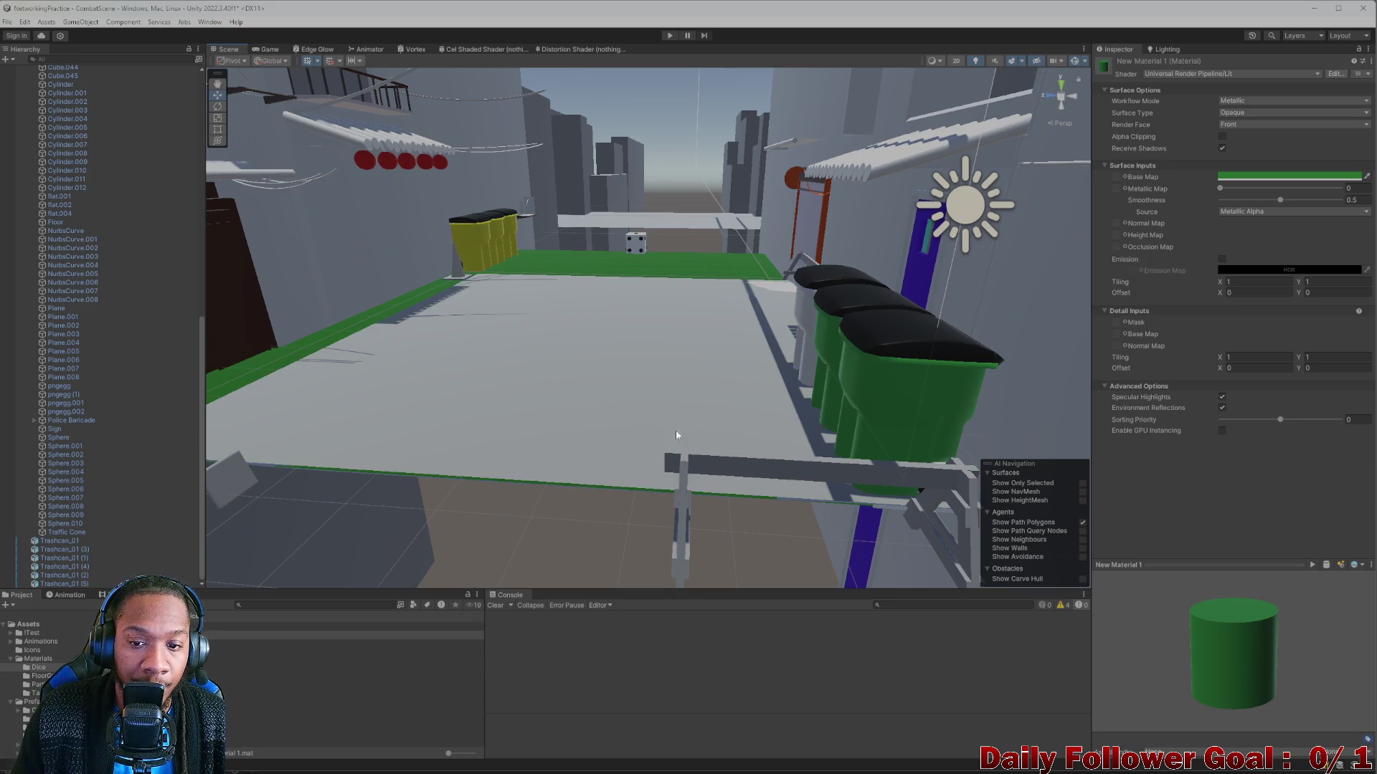
drag(645, 358, 815, 323)
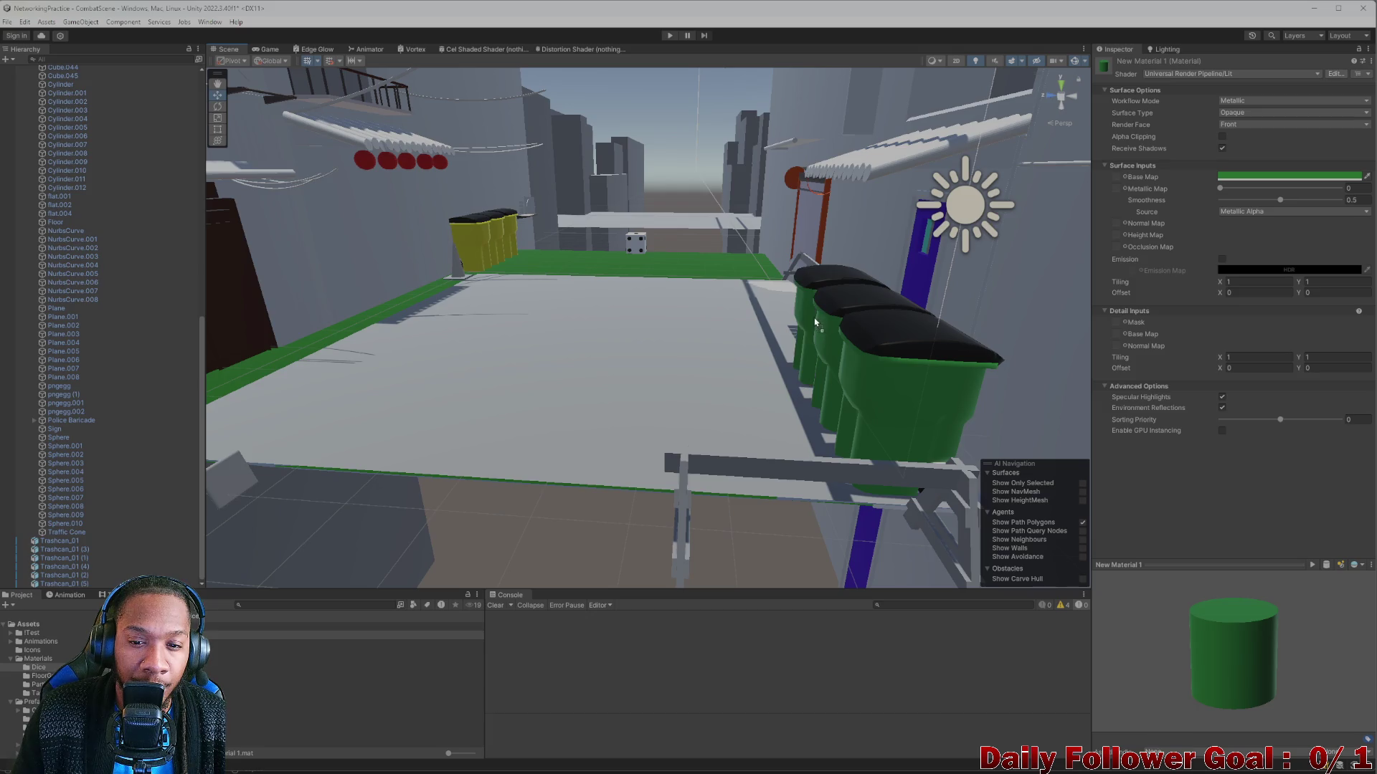
click(1322, 183)
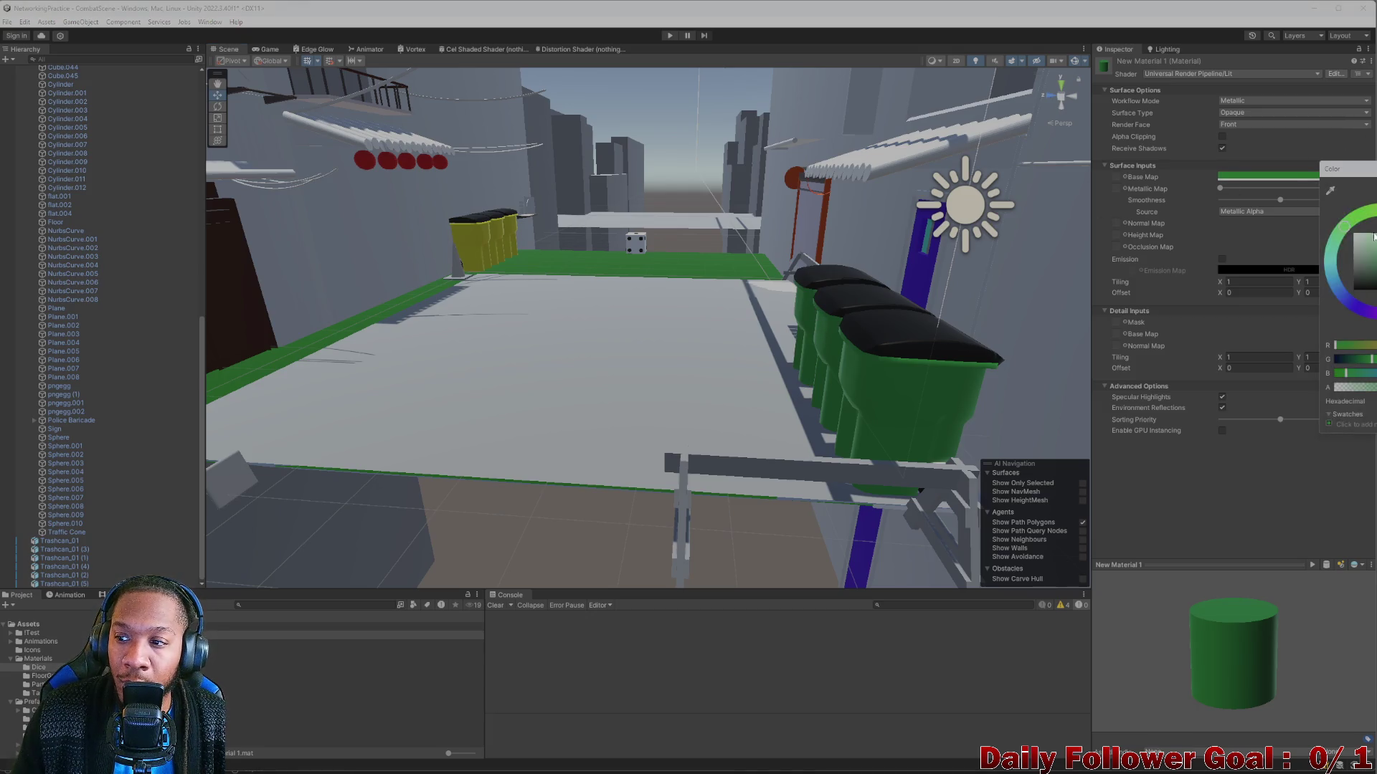
mouse_move(688, 337)
mouse_down()
mouse_move(707, 344)
mouse_move(592, 255)
mouse_move(635, 423)
mouse_move(621, 393)
mouse_move(341, 439)
mouse_move(575, 430)
mouse_move(358, 426)
mouse_move(605, 440)
mouse_move(556, 409)
mouse_move(623, 403)
mouse_move(556, 390)
mouse_move(566, 350)
mouse_move(647, 299)
mouse_move(688, 380)
mouse_move(504, 390)
mouse_move(601, 432)
mouse_move(540, 369)
mouse_move(627, 270)
mouse_move(631, 374)
mouse_move(874, 375)
mouse_move(805, 363)
mouse_move(749, 381)
mouse_move(784, 373)
mouse_move(681, 326)
mouse_move(547, 298)
mouse_move(532, 309)
mouse_move(541, 359)
mouse_move(495, 351)
mouse_move(523, 314)
mouse_up()
Select all three yellow trash cans and shift them together with the move gizmo.
click(584, 280)
mouse_move(585, 280)
mouse_down()
mouse_move(630, 308)
mouse_move(610, 298)
mouse_move(586, 336)
mouse_move(539, 338)
mouse_move(572, 440)
mouse_up()
shift+click(539, 338)
shift+click(578, 299)
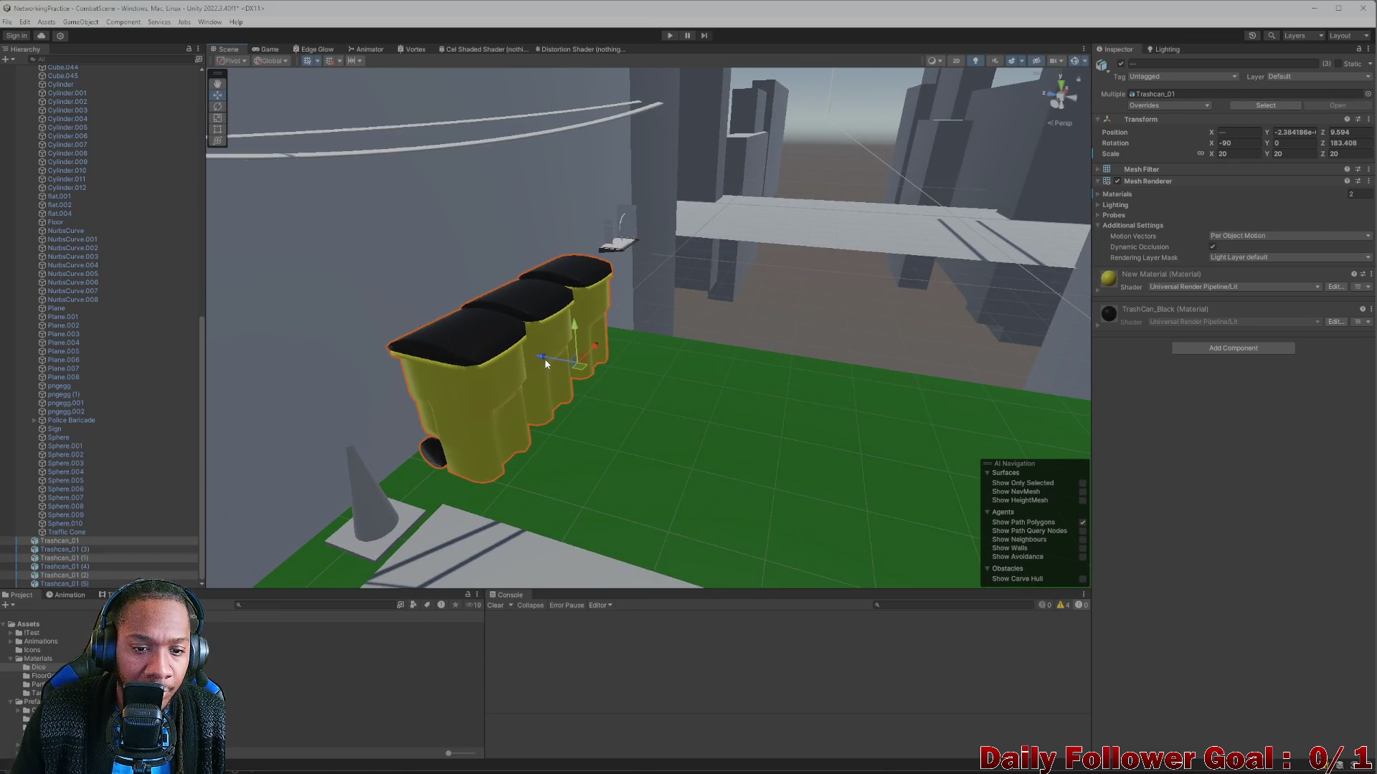
mouse_move(545, 363)
mouse_down()
mouse_move(529, 358)
mouse_move(541, 358)
mouse_up()
Frame the floor Plane and survey the alley, the green strip and the bridge.
click(664, 483)
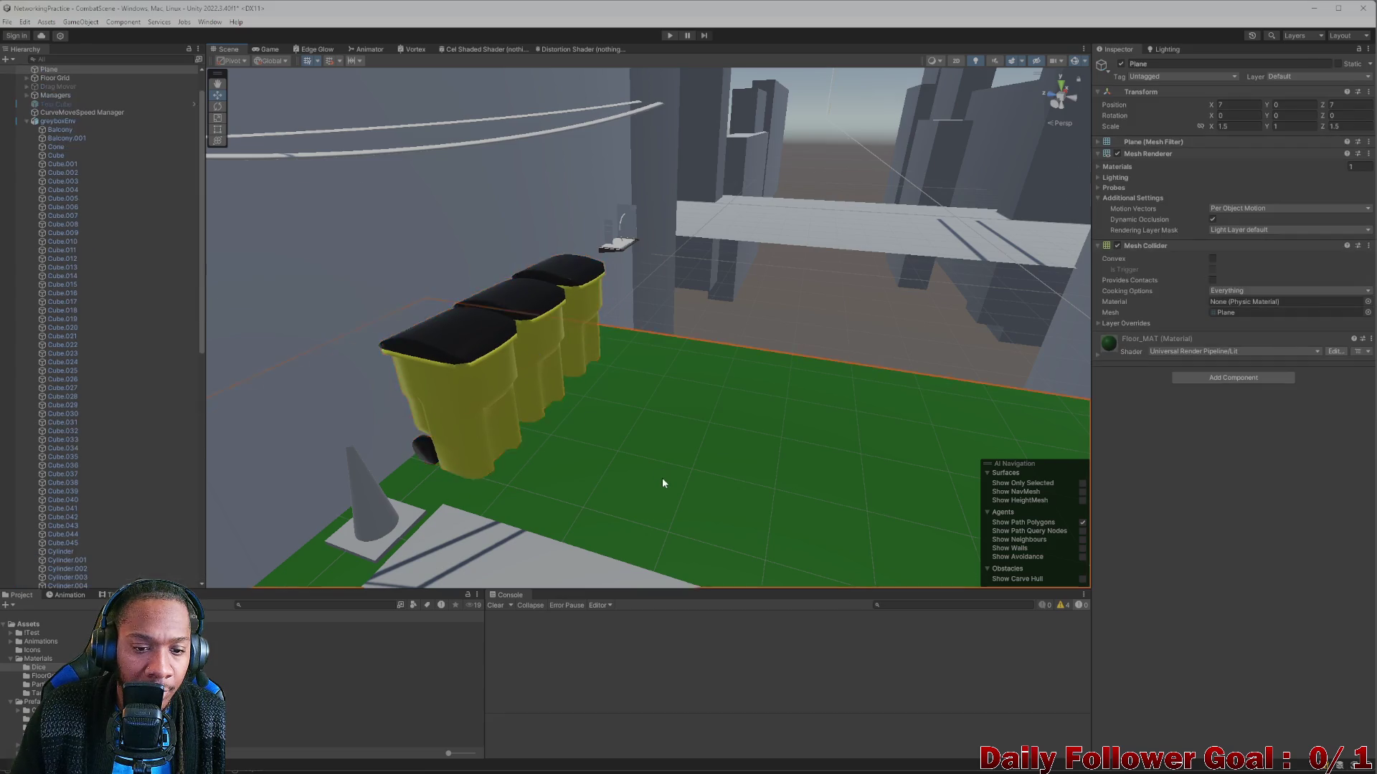
key(f)
mouse_move(605, 475)
mouse_down()
mouse_move(793, 303)
mouse_move(706, 378)
mouse_up()
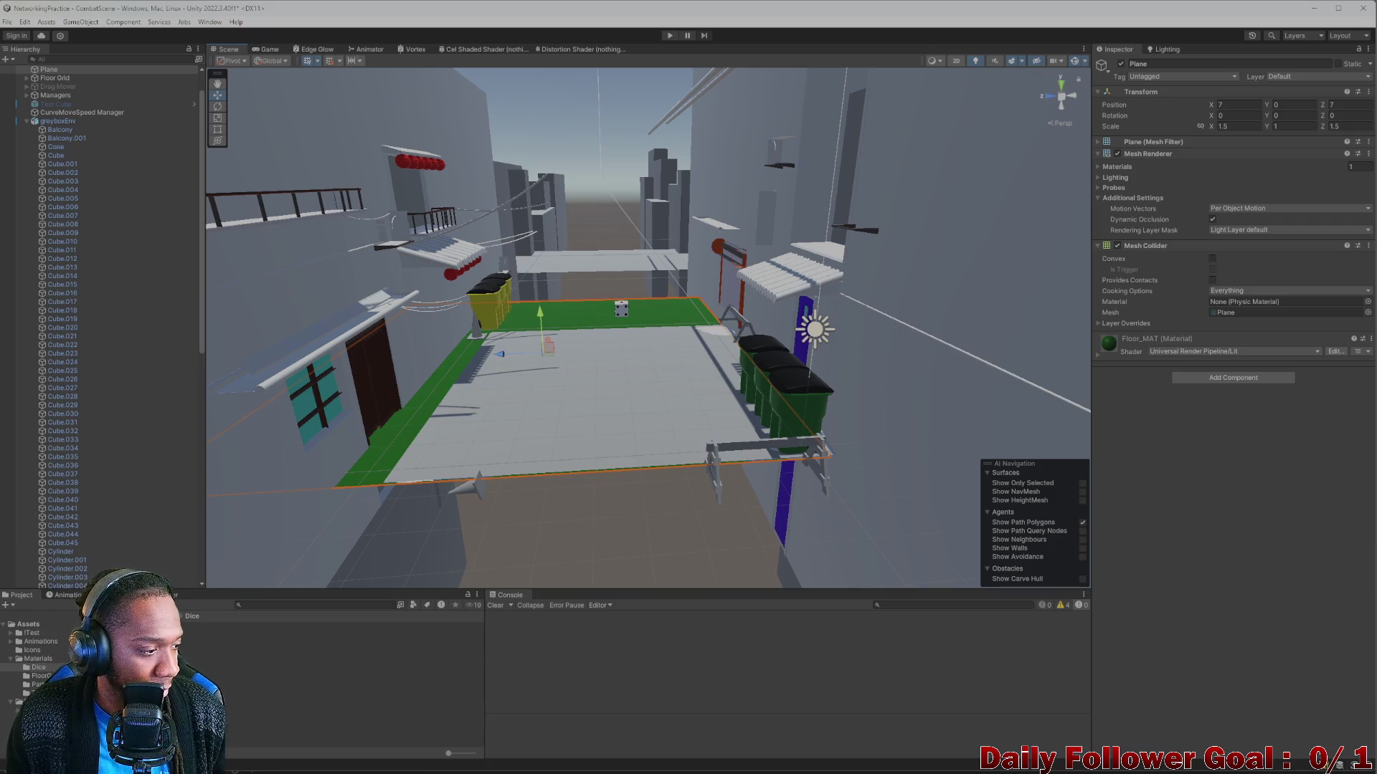
mouse_move(689, 423)
mouse_down()
mouse_move(702, 427)
mouse_move(588, 344)
mouse_move(491, 98)
mouse_move(499, 239)
mouse_move(295, 228)
mouse_move(502, 364)
mouse_up()
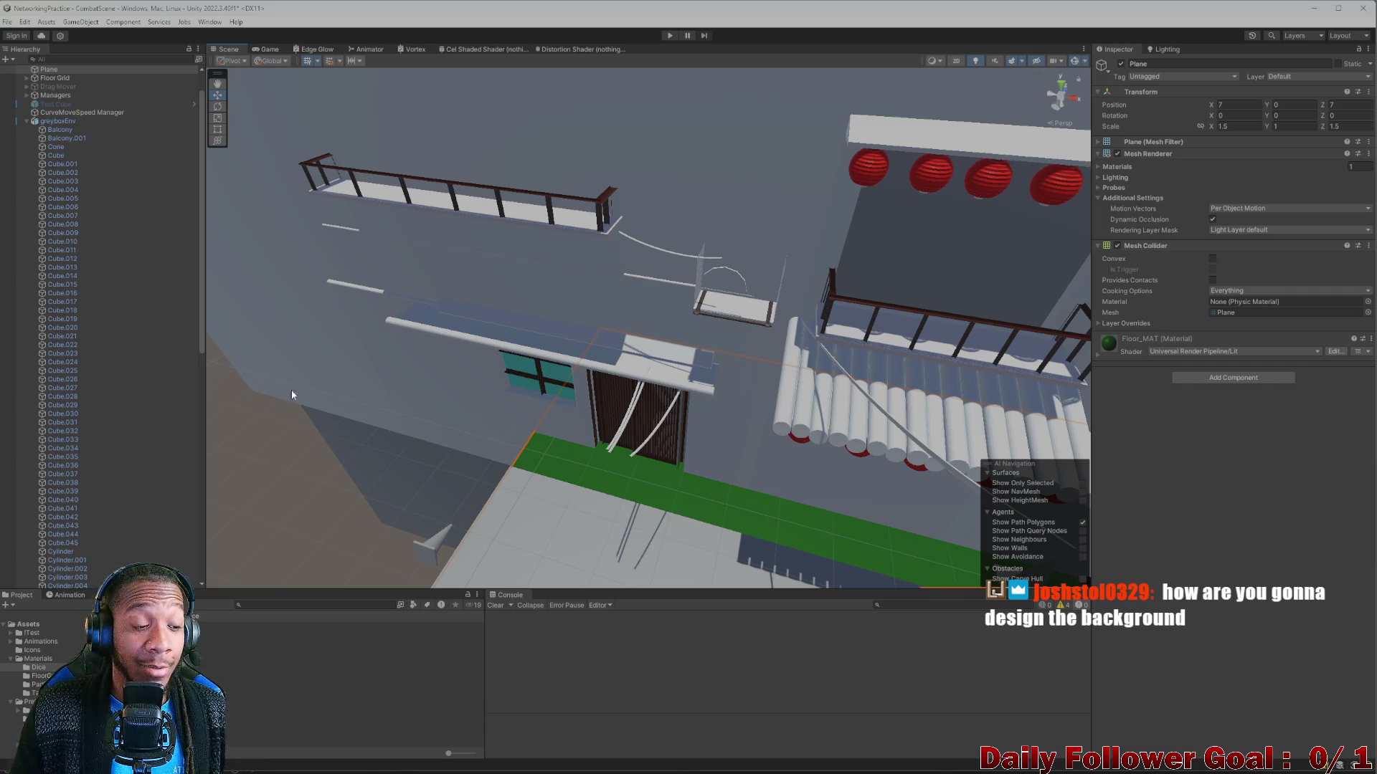
mouse_move(292, 393)
mouse_down()
mouse_move(622, 423)
mouse_move(689, 325)
mouse_move(593, 492)
mouse_move(618, 394)
mouse_move(599, 446)
mouse_move(542, 460)
mouse_move(596, 507)
mouse_move(636, 464)
mouse_move(618, 381)
mouse_move(781, 449)
mouse_move(907, 529)
mouse_move(799, 528)
mouse_move(741, 473)
mouse_move(640, 254)
mouse_move(618, 307)
mouse_move(476, 319)
mouse_move(507, 378)
mouse_move(387, 314)
mouse_move(688, 452)
mouse_move(928, 510)
mouse_move(604, 475)
mouse_move(439, 359)
mouse_move(492, 434)
mouse_up()
click(501, 430)
Select wall slab Cube.030 and move it along X into the middle of the alley.
click(545, 441)
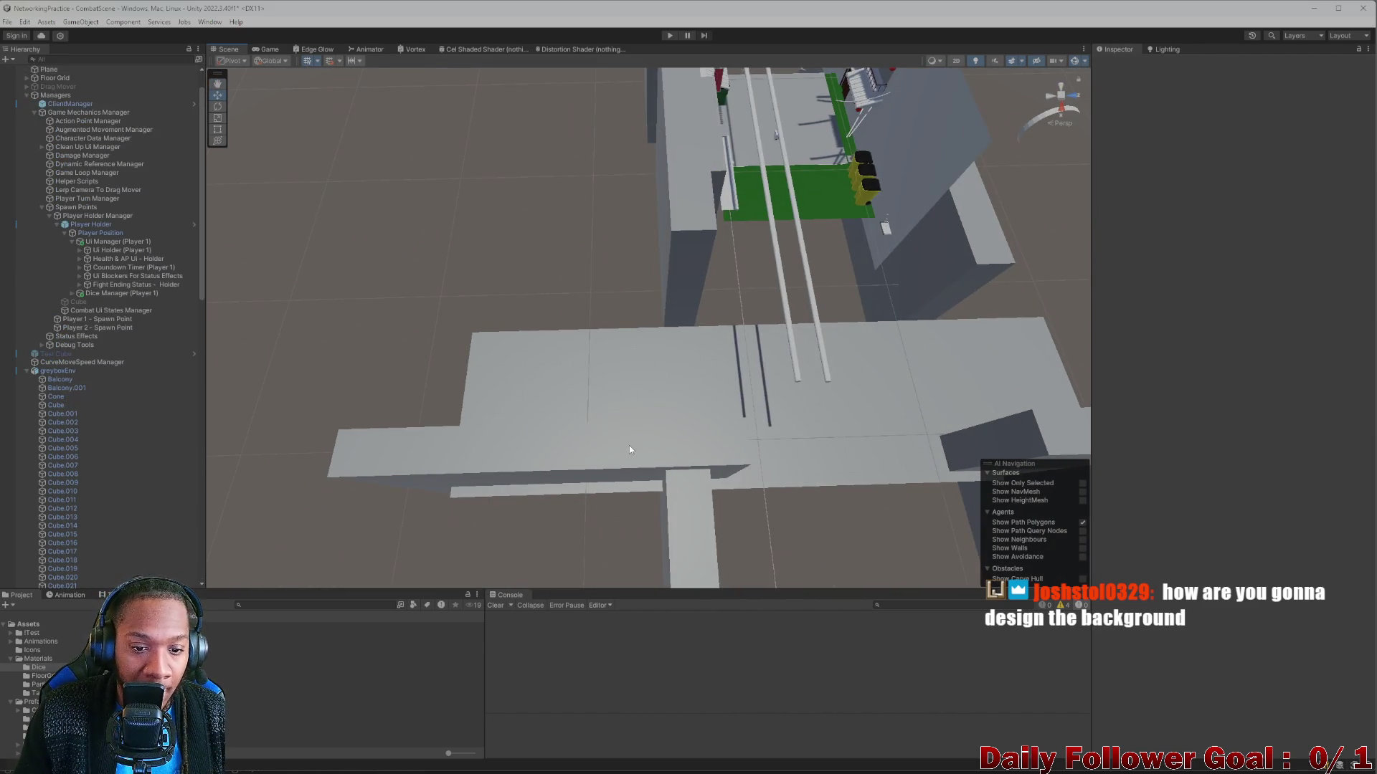
click(595, 451)
drag(595, 451, 525, 480)
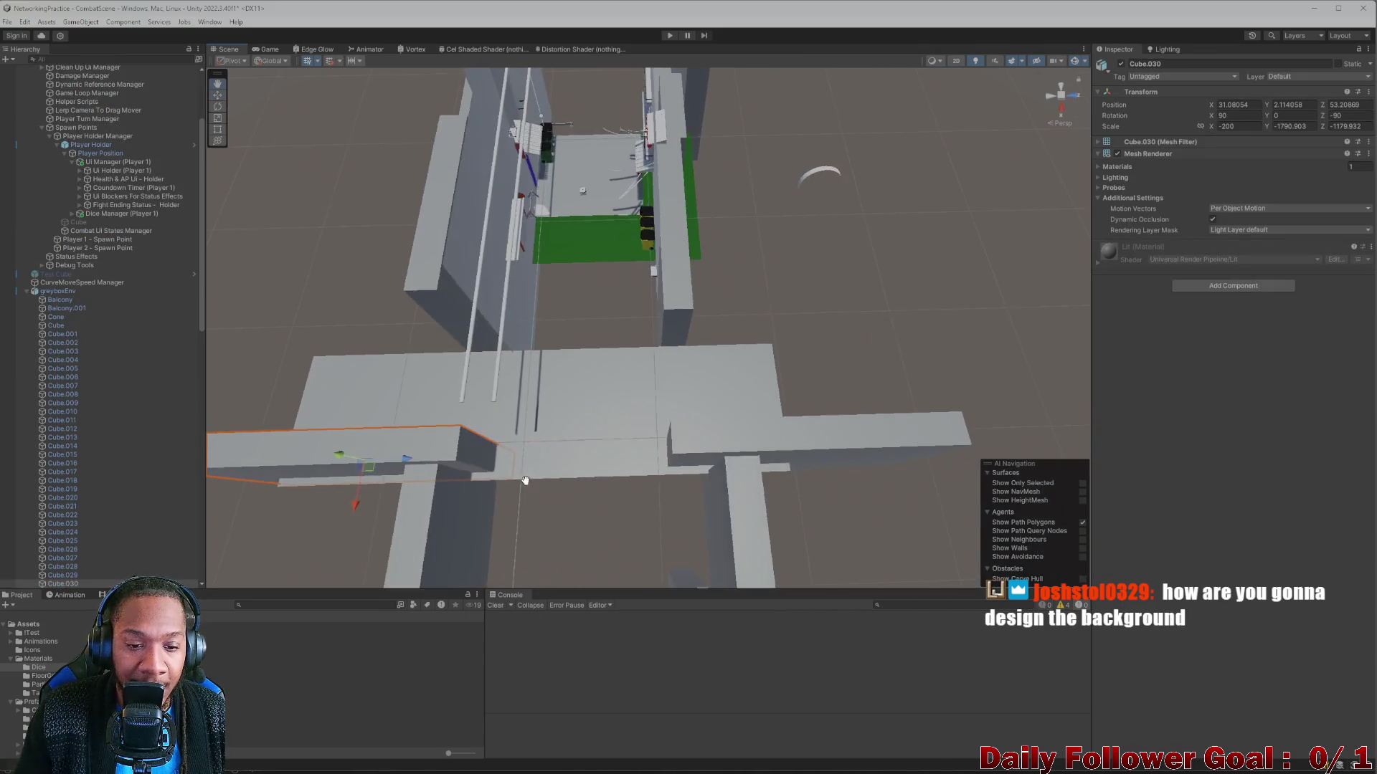
mouse_move(384, 449)
mouse_down()
mouse_move(356, 452)
mouse_move(439, 366)
mouse_move(688, 320)
mouse_move(682, 298)
mouse_move(688, 323)
mouse_move(742, 330)
mouse_up()
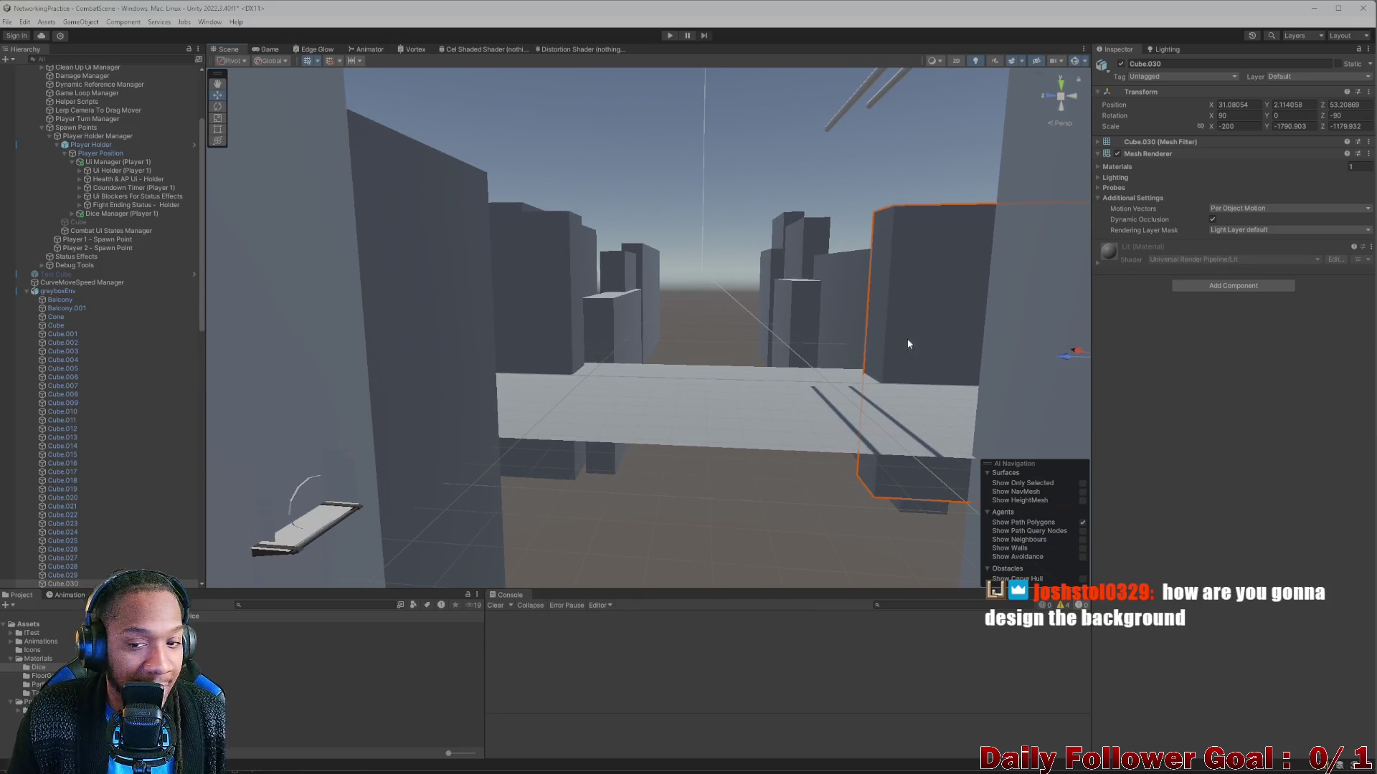
drag(1031, 358, 1050, 380)
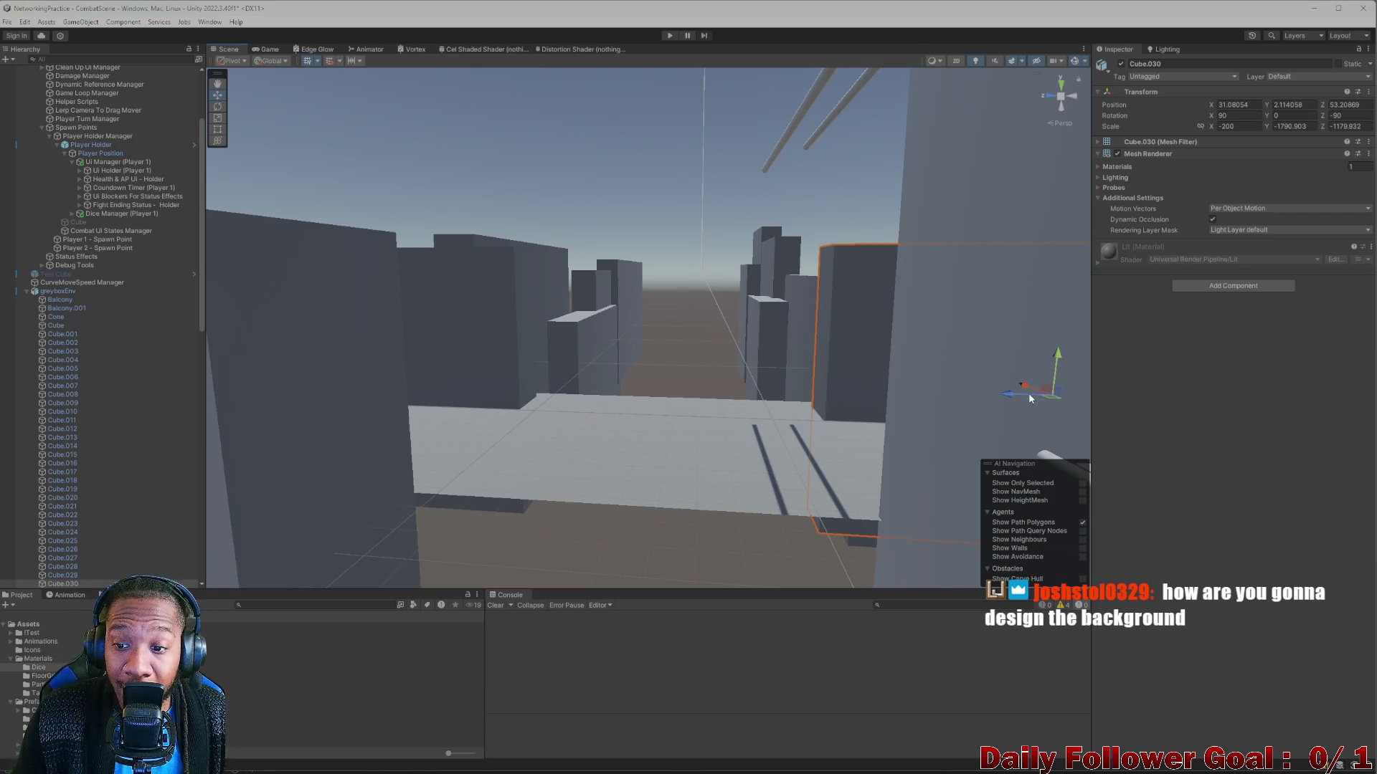
drag(1028, 393, 631, 384)
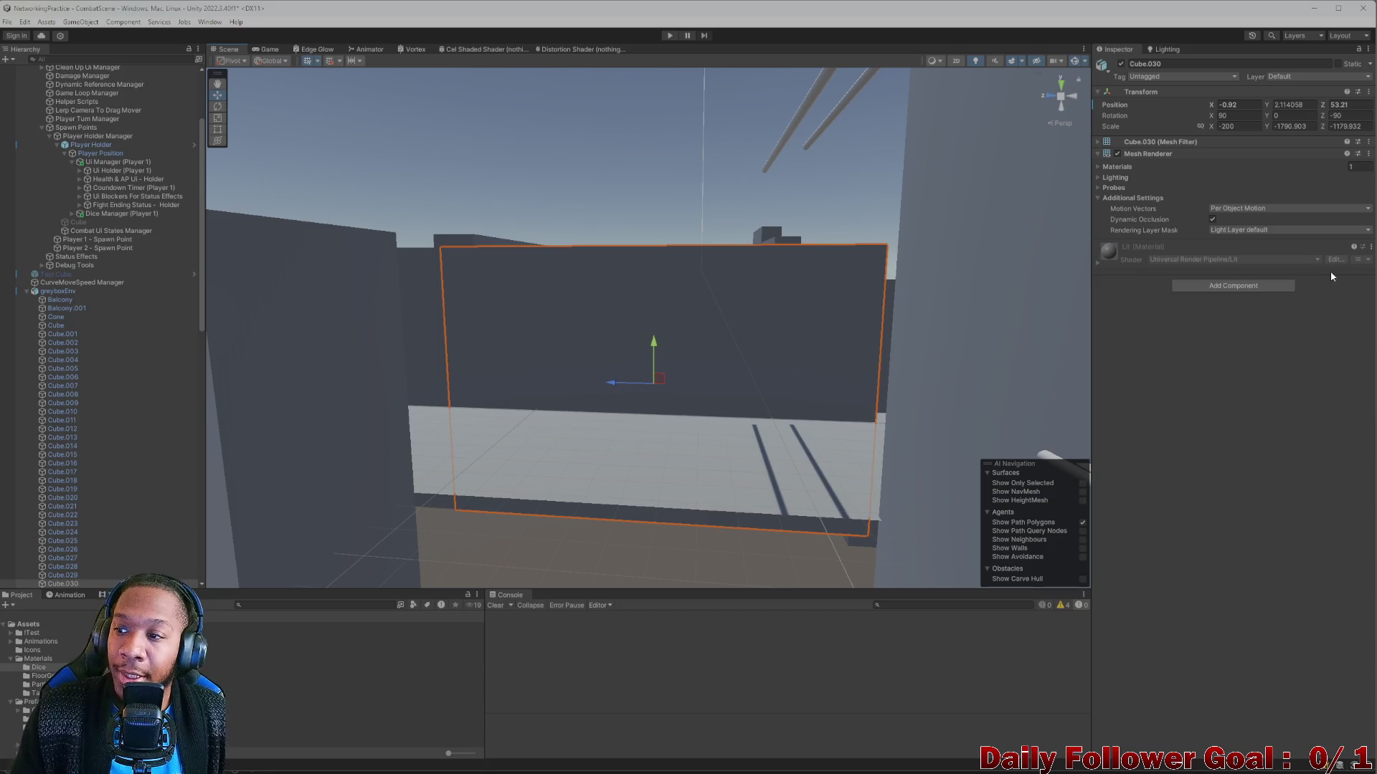
Move Cube.030 back right to X 34.21 and drop to a street-level view.
click(620, 390)
click(627, 349)
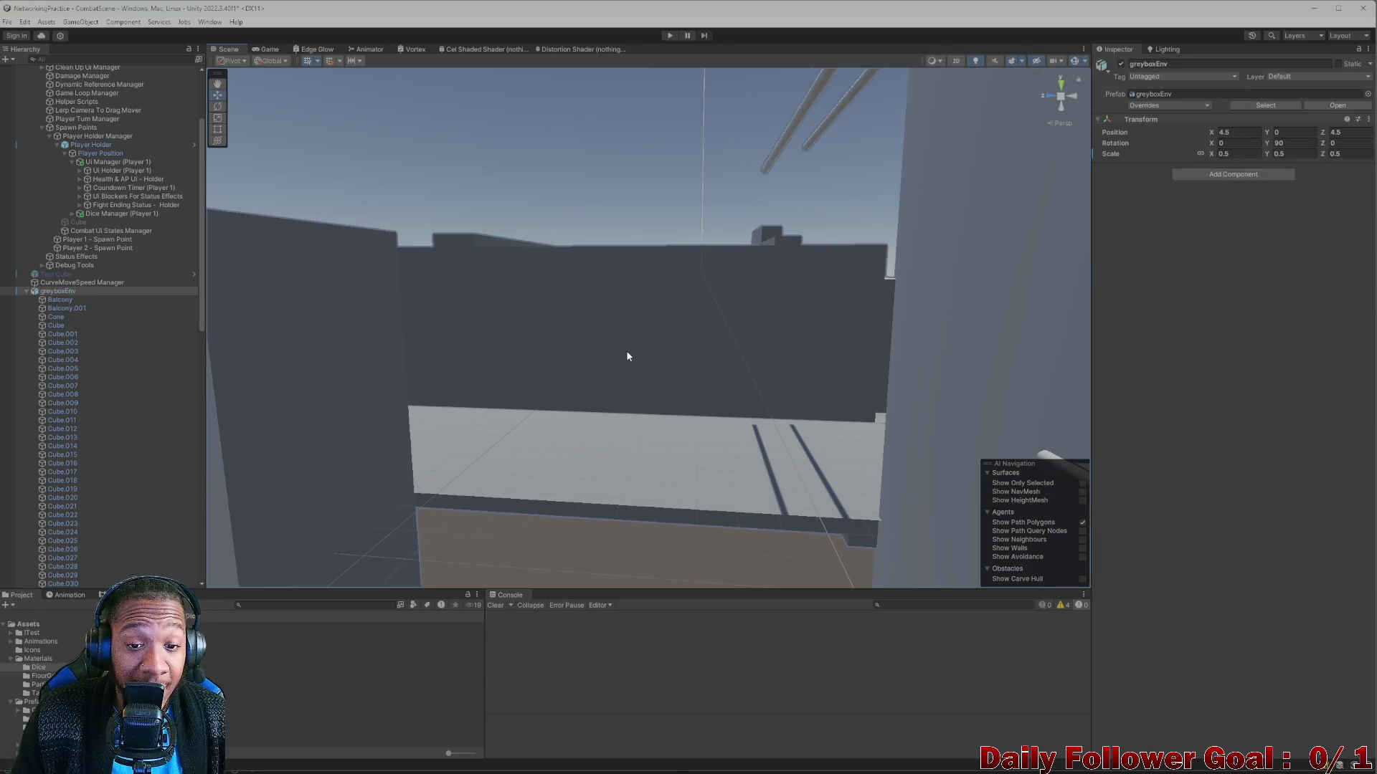
click(626, 353)
mouse_move(613, 384)
mouse_down()
mouse_move(886, 431)
mouse_move(1104, 441)
mouse_up()
scroll(685, 365, down, 5)
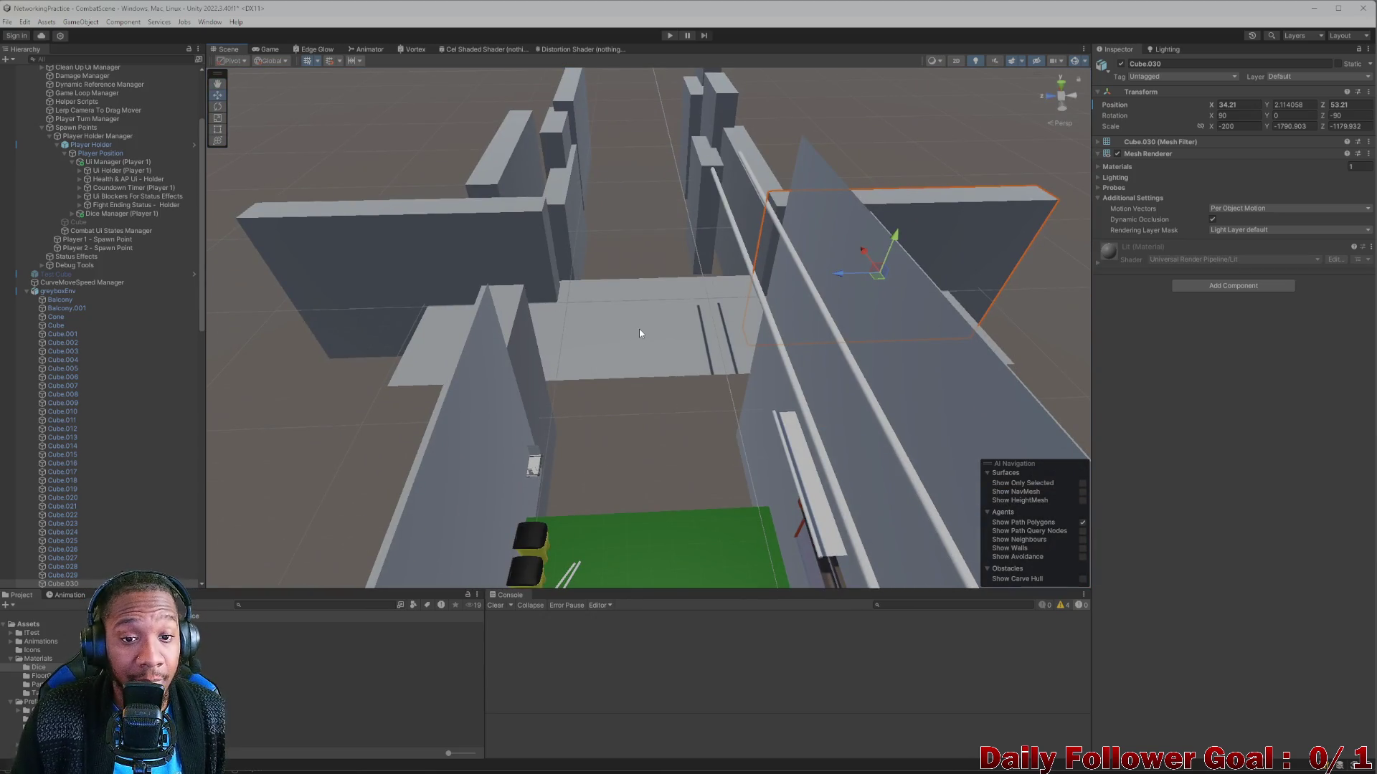
mouse_move(607, 263)
mouse_down()
mouse_move(593, 359)
mouse_move(575, 282)
mouse_move(586, 451)
mouse_move(684, 527)
mouse_move(669, 482)
mouse_move(550, 412)
mouse_move(599, 531)
mouse_move(531, 452)
mouse_move(671, 522)
mouse_move(582, 277)
mouse_move(553, 240)
mouse_move(677, 234)
mouse_move(657, 313)
mouse_move(482, 406)
mouse_move(601, 439)
mouse_move(765, 426)
mouse_move(846, 259)
mouse_up()
Delete the Floor object, then view the alley's bins and green platform.
click(841, 215)
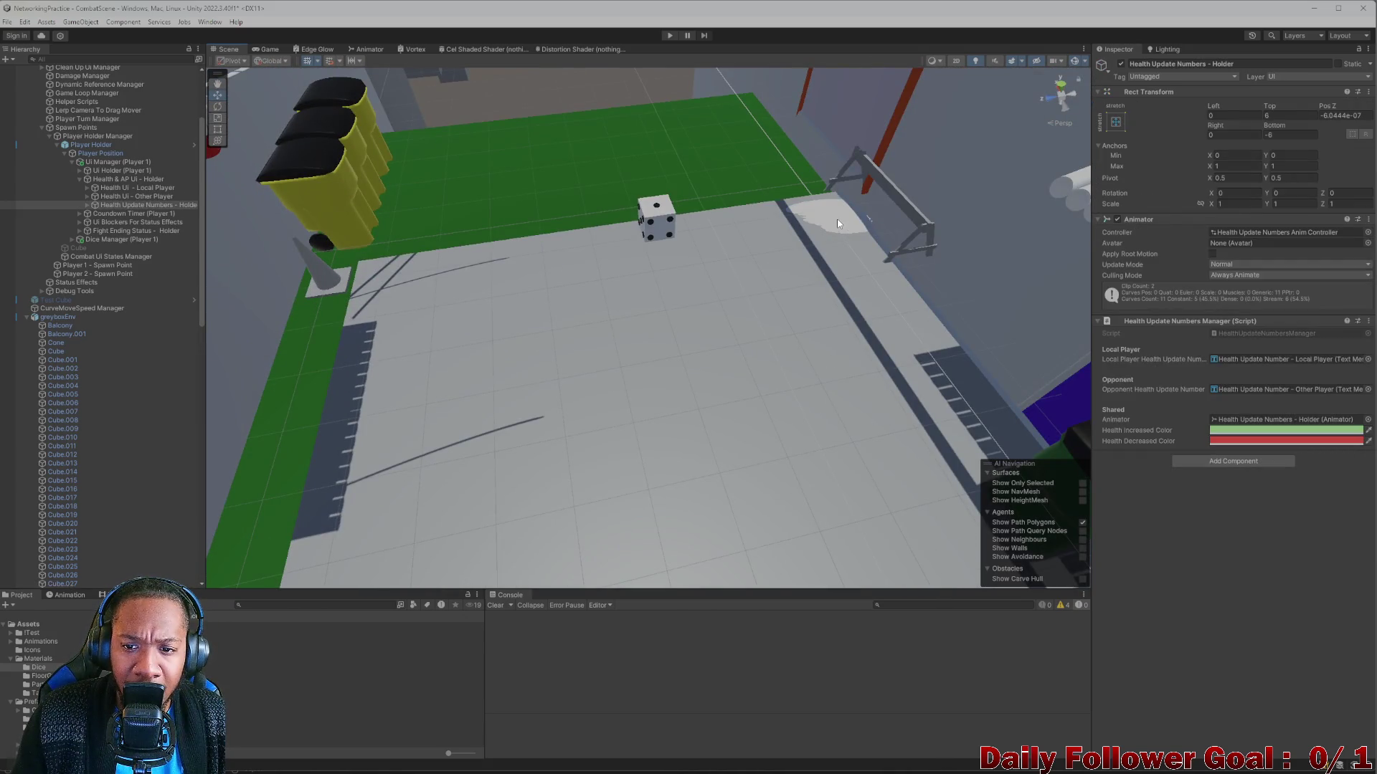
click(837, 223)
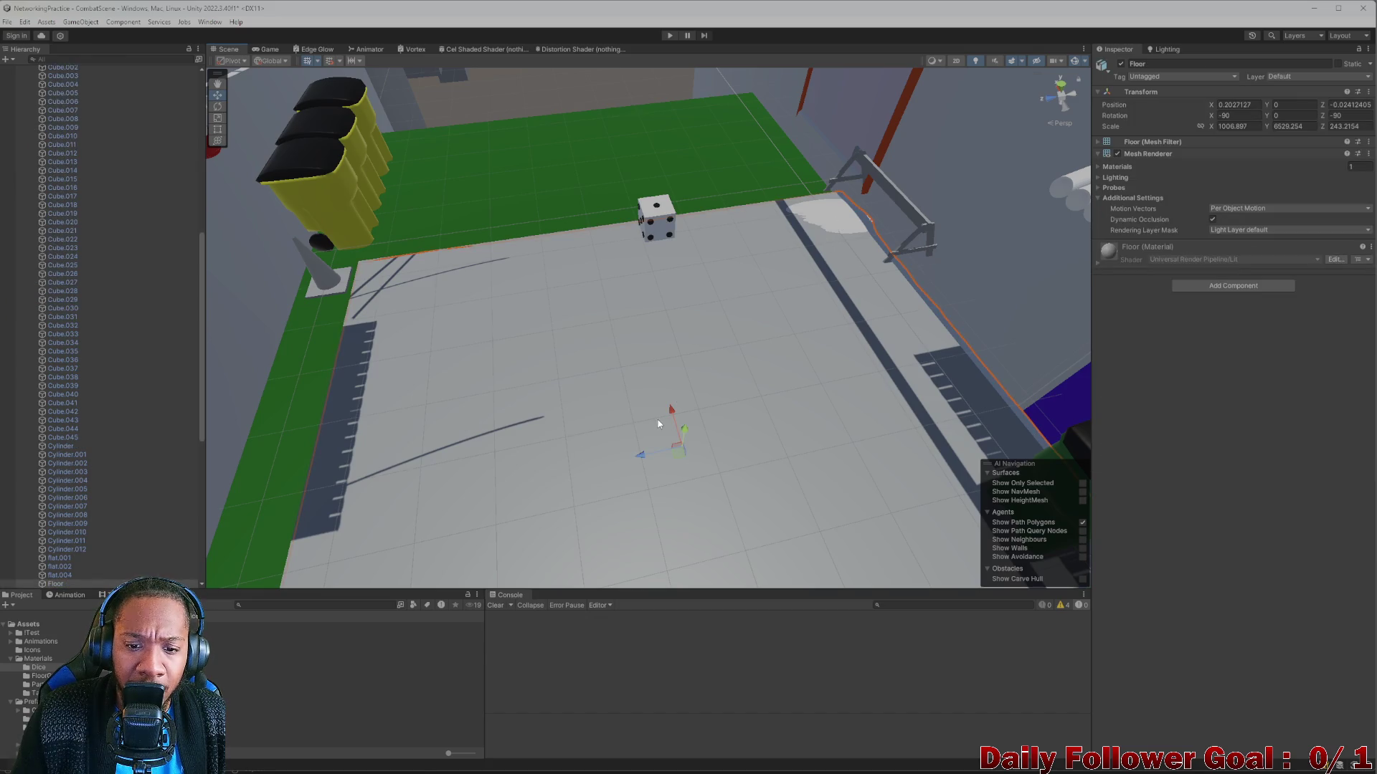
mouse_move(659, 424)
mouse_down()
mouse_move(676, 395)
mouse_move(687, 267)
mouse_move(663, 154)
mouse_move(658, 341)
mouse_move(553, 276)
mouse_move(606, 368)
mouse_move(743, 441)
mouse_move(788, 450)
mouse_move(717, 459)
mouse_move(761, 447)
mouse_move(747, 482)
mouse_up()
key(Delete)
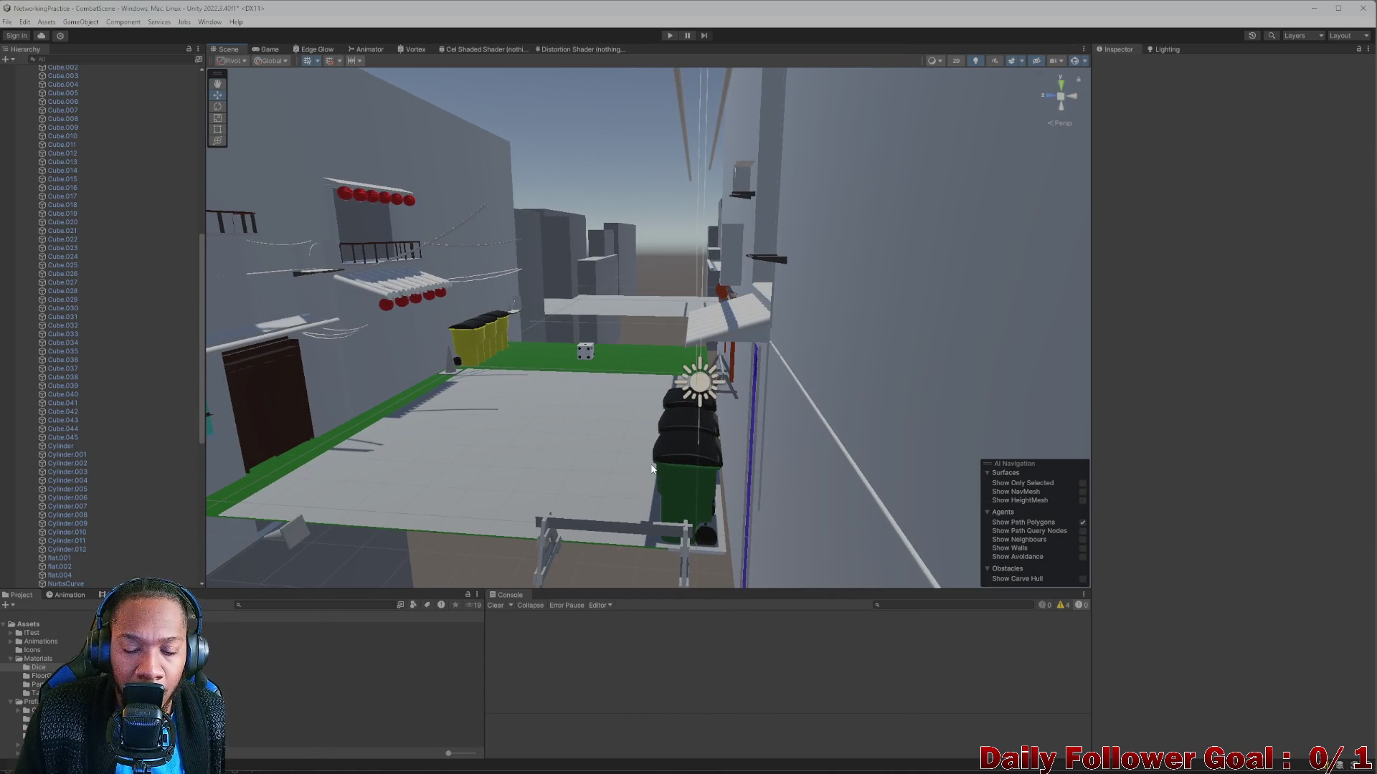
mouse_move(488, 409)
mouse_down()
mouse_move(541, 421)
mouse_move(530, 401)
mouse_move(614, 309)
mouse_move(572, 299)
mouse_move(574, 328)
mouse_up()
mouse_move(536, 425)
mouse_down()
mouse_move(516, 381)
mouse_move(522, 395)
mouse_up()
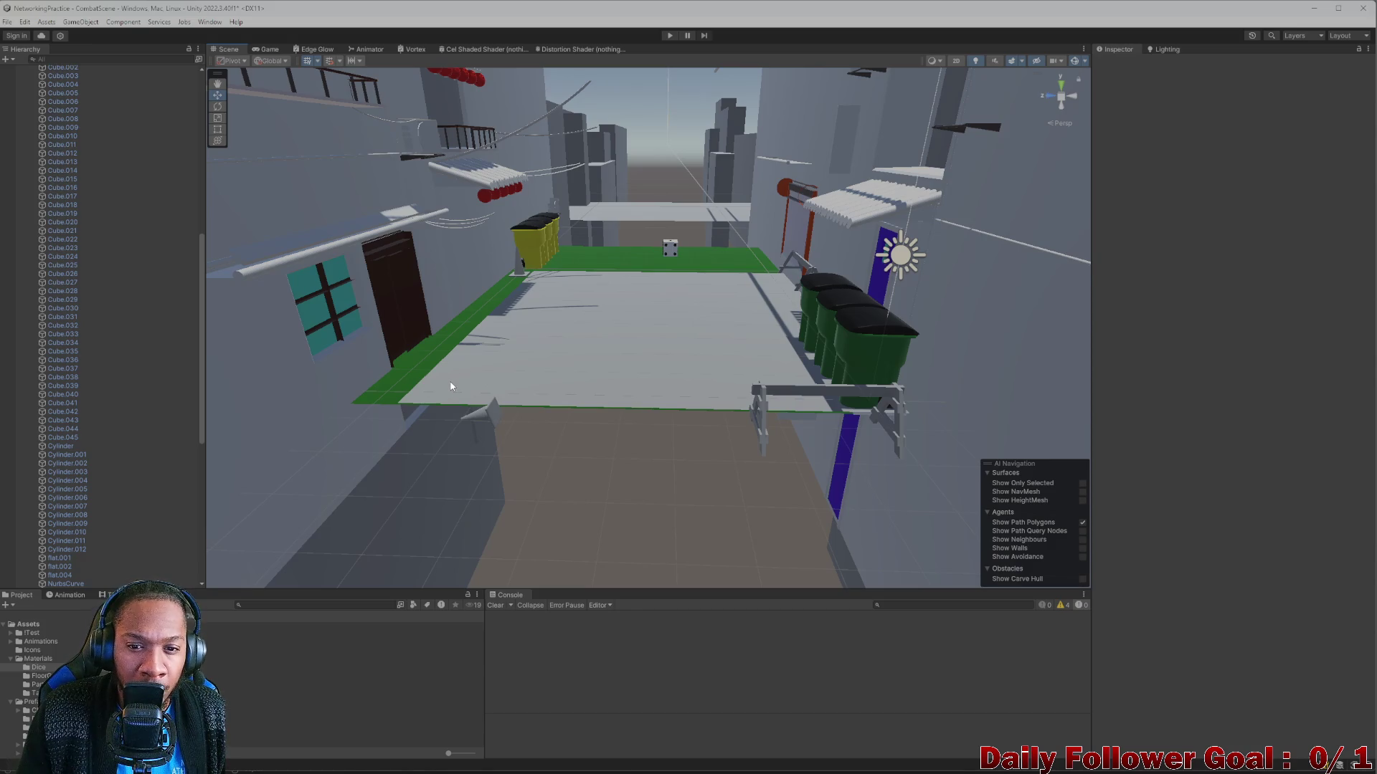
scroll(537, 358, up, 3)
scroll(538, 359, down, 3)
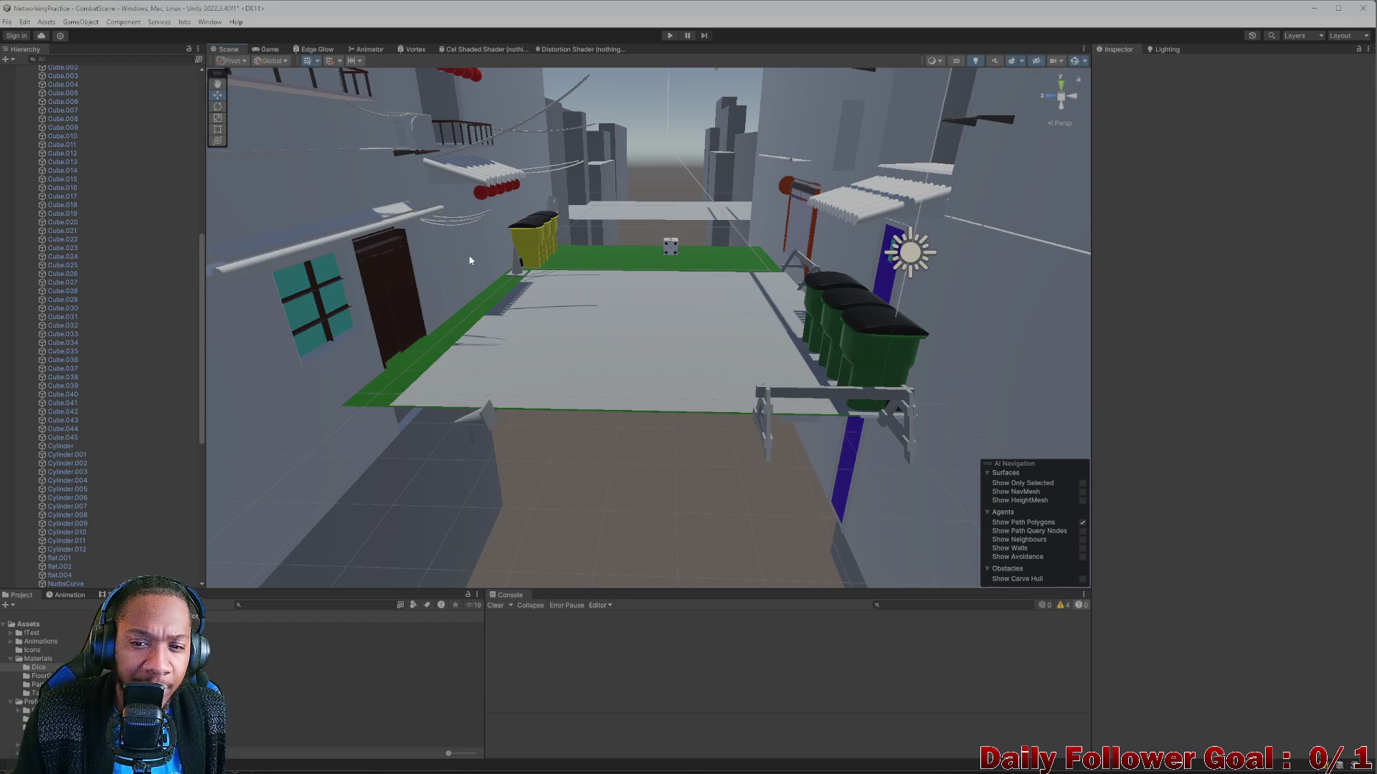
scroll(876, 368, up, 5)
scroll(520, 253, down, 5)
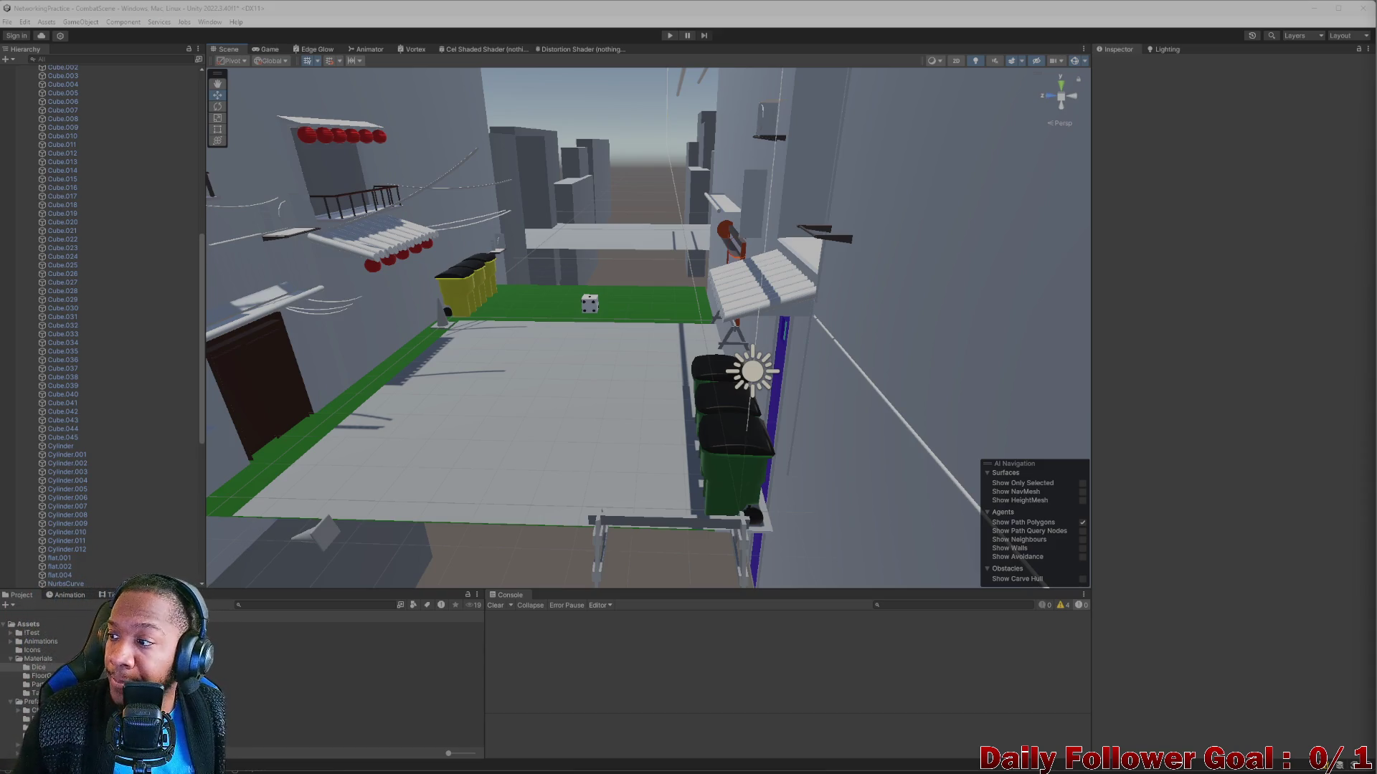
scroll(626, 420, up, 5)
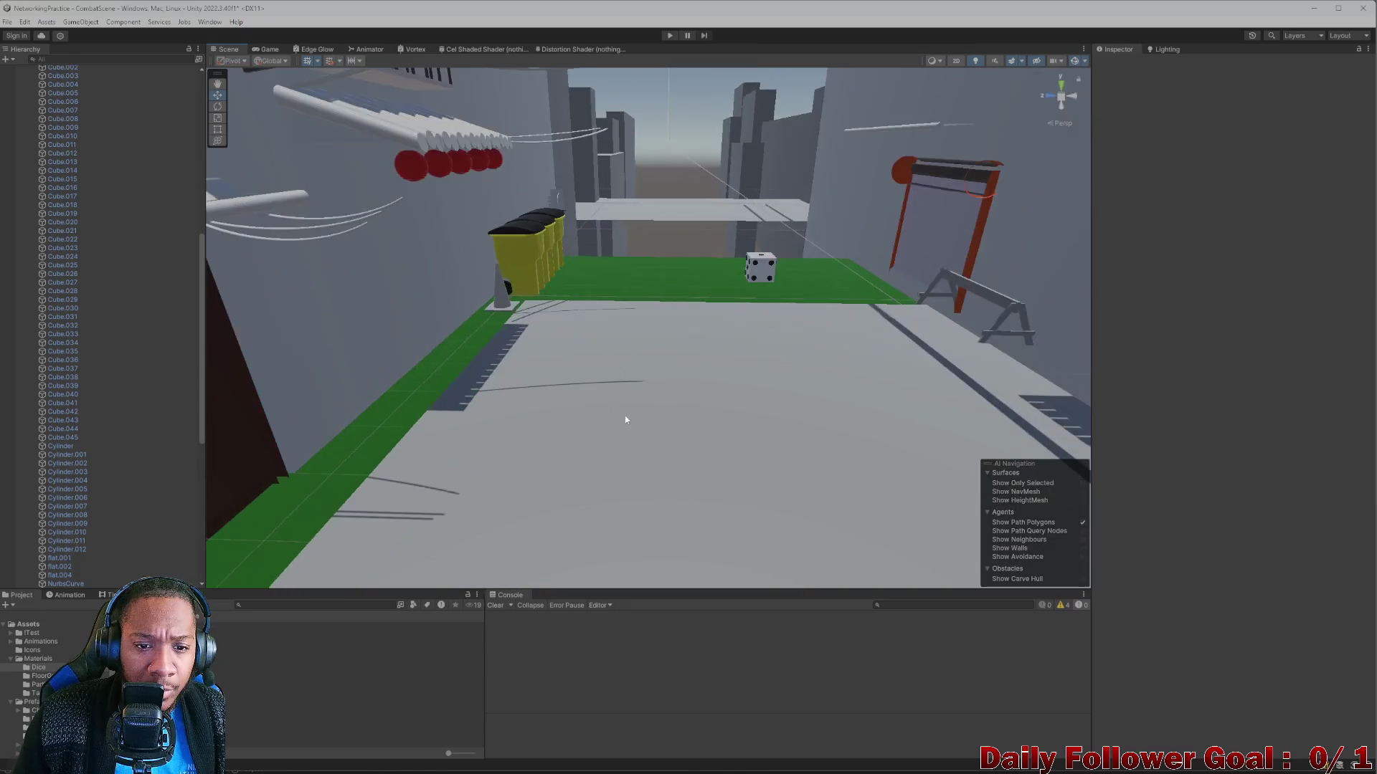
mouse_move(626, 420)
mouse_down()
mouse_move(700, 363)
mouse_move(682, 378)
mouse_move(691, 408)
mouse_move(735, 454)
mouse_move(730, 437)
mouse_move(566, 421)
mouse_move(596, 421)
mouse_move(476, 476)
mouse_move(616, 505)
mouse_move(608, 536)
mouse_move(703, 532)
mouse_move(618, 536)
mouse_move(695, 487)
mouse_up()
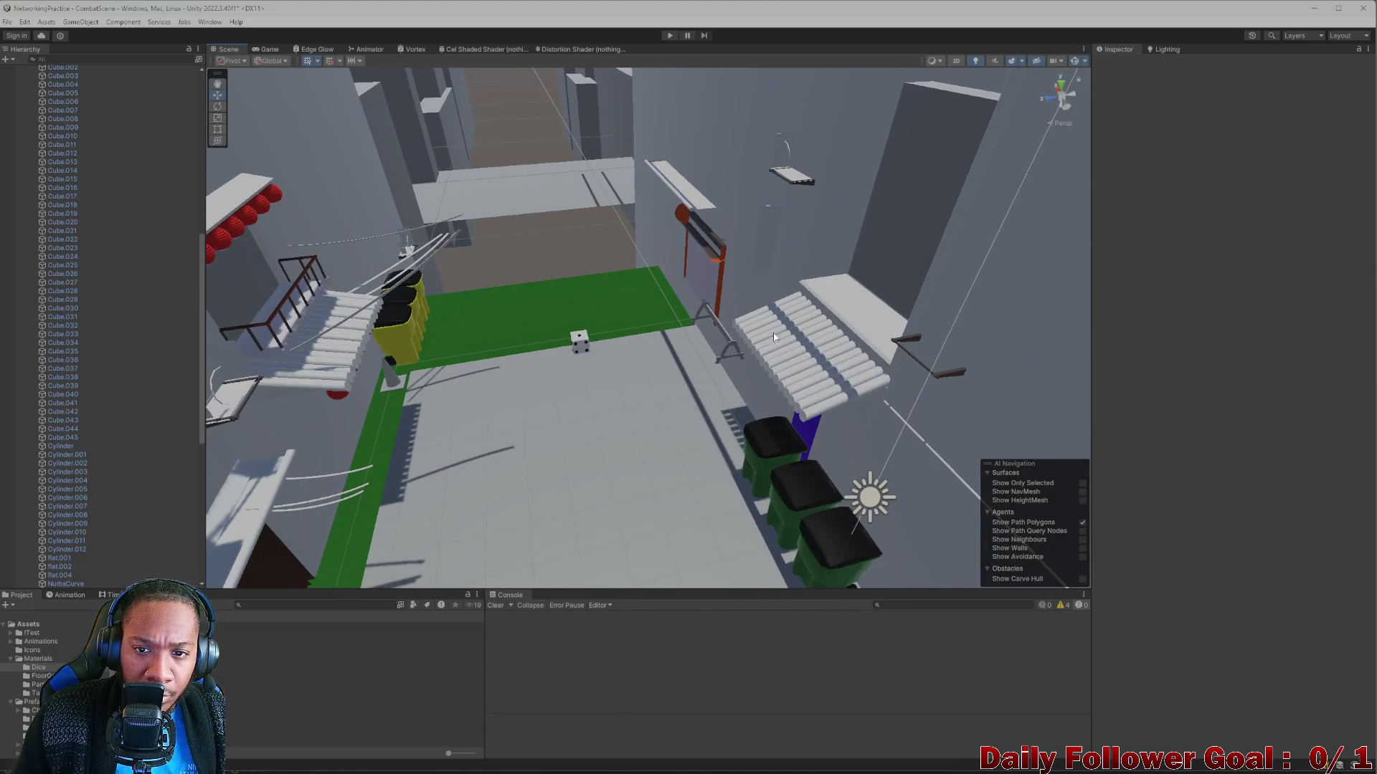
mouse_move(774, 337)
mouse_down()
mouse_move(734, 272)
mouse_move(703, 298)
mouse_move(644, 301)
mouse_move(710, 318)
mouse_move(660, 347)
mouse_move(654, 329)
mouse_move(618, 416)
mouse_move(691, 452)
mouse_move(703, 442)
mouse_move(670, 399)
mouse_move(670, 437)
mouse_move(685, 437)
mouse_move(670, 433)
mouse_up()
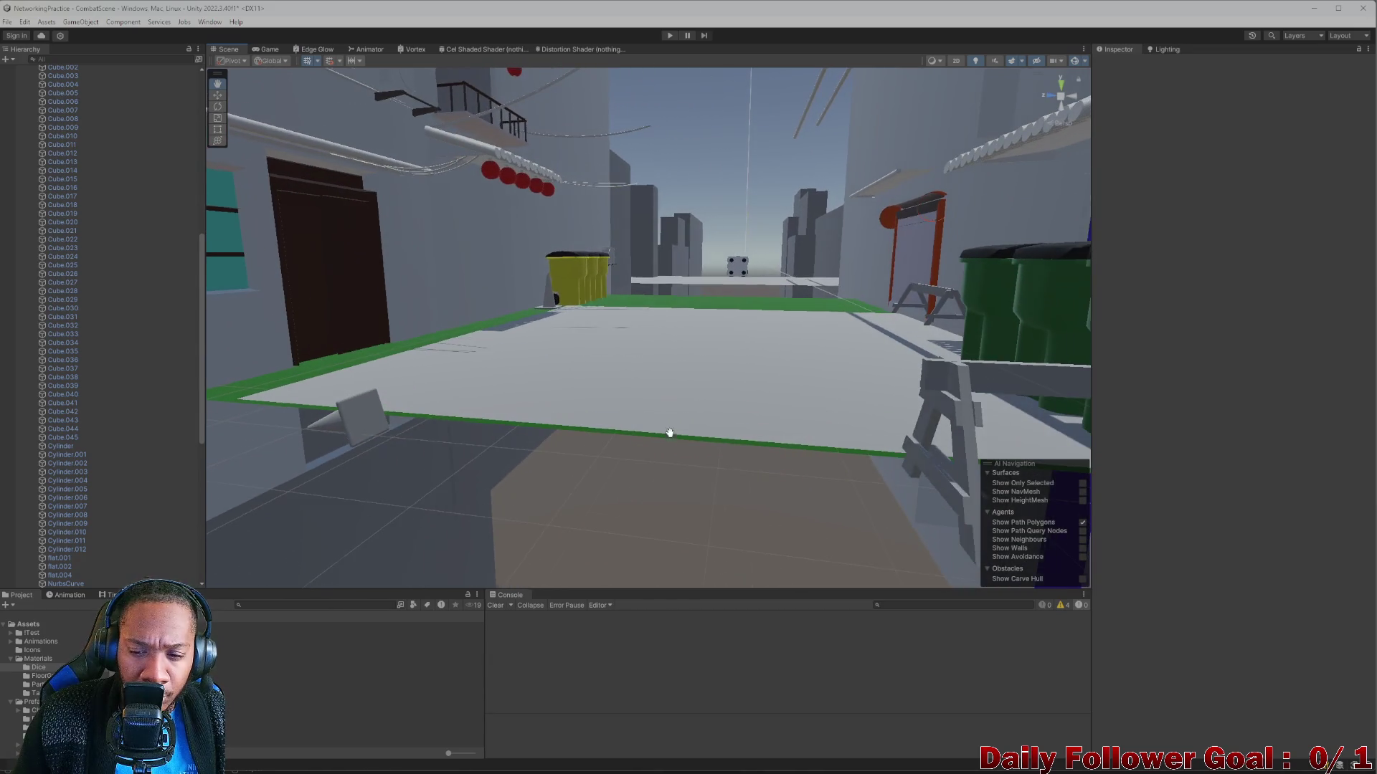
drag(847, 421, 711, 342)
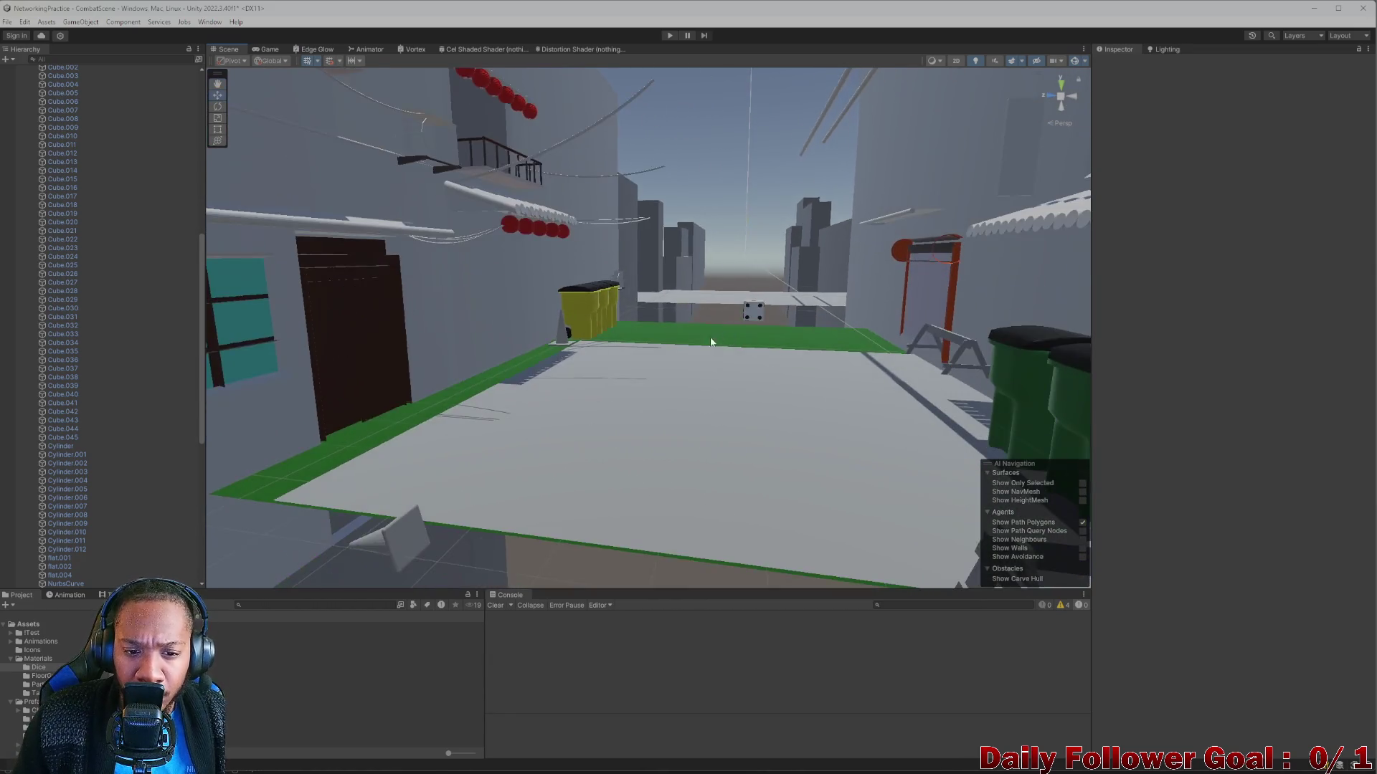
drag(703, 389, 680, 387)
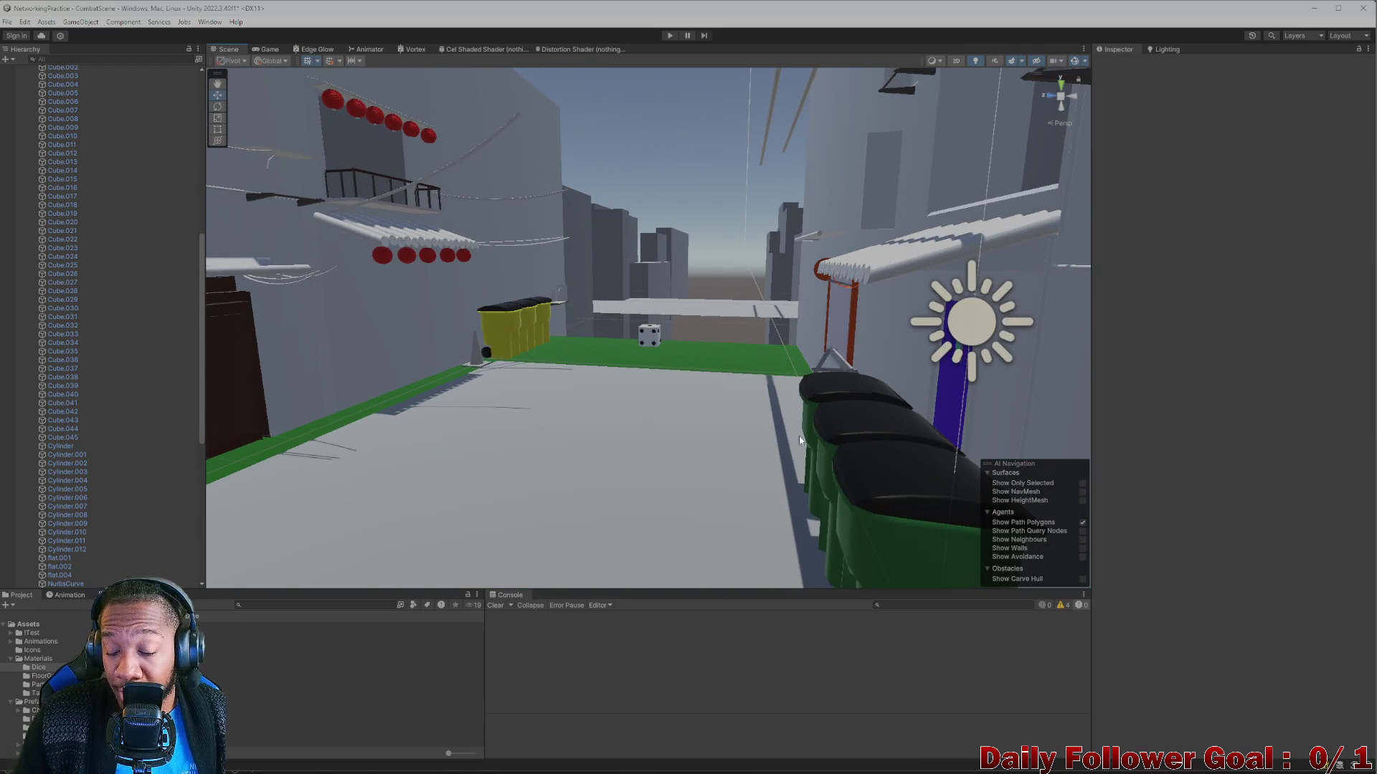
mouse_move(800, 441)
mouse_down()
mouse_move(815, 461)
mouse_move(701, 403)
mouse_move(750, 430)
mouse_up()
scroll(723, 445, up, 5)
scroll(679, 429, down, 5)
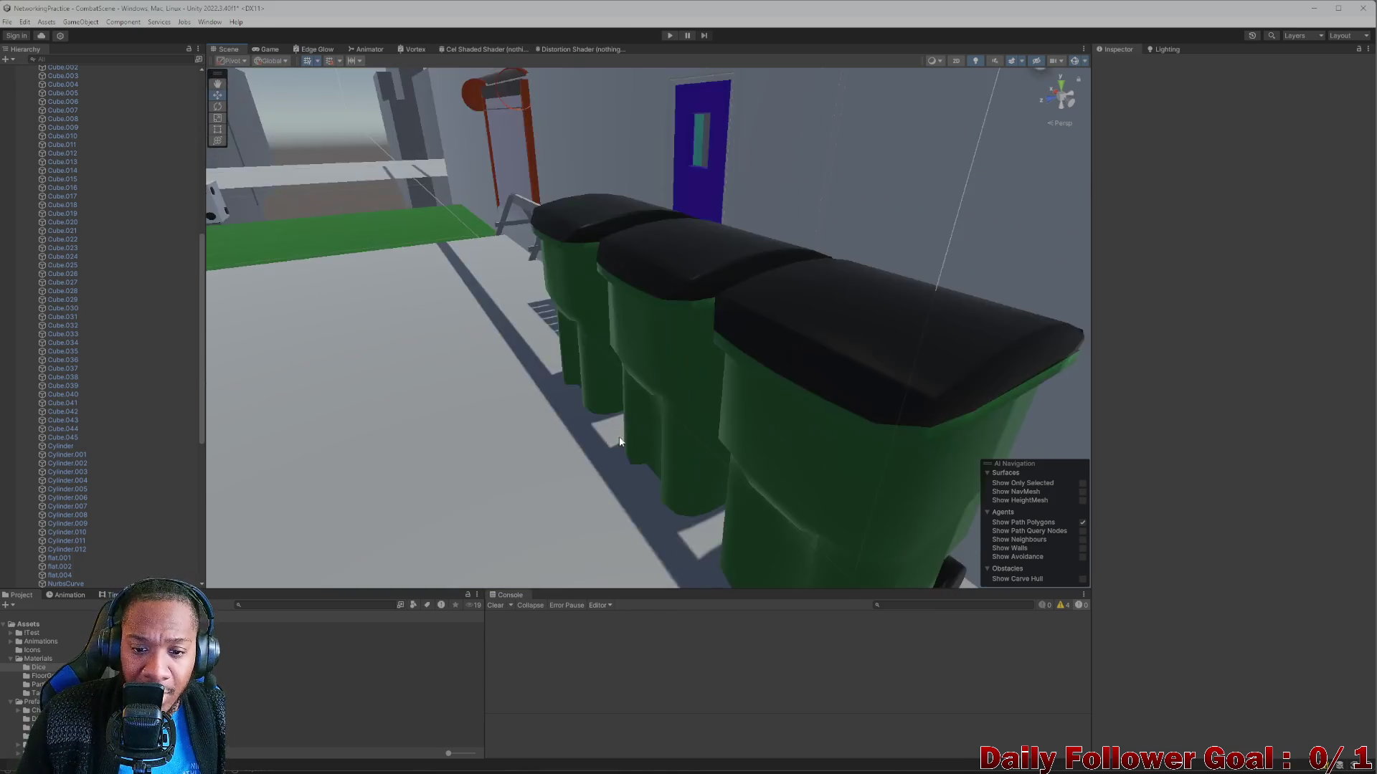
drag(734, 492, 725, 485)
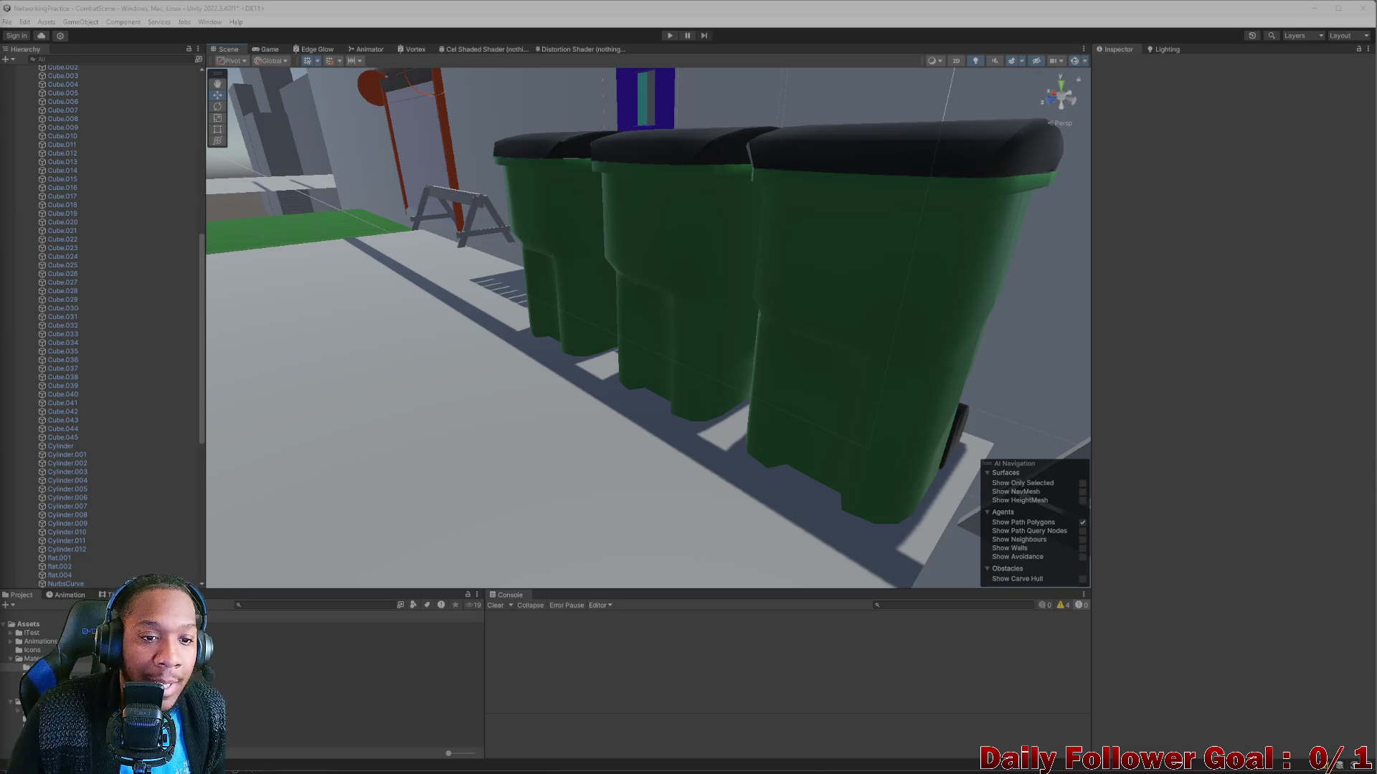
scroll(436, 410, down, 10)
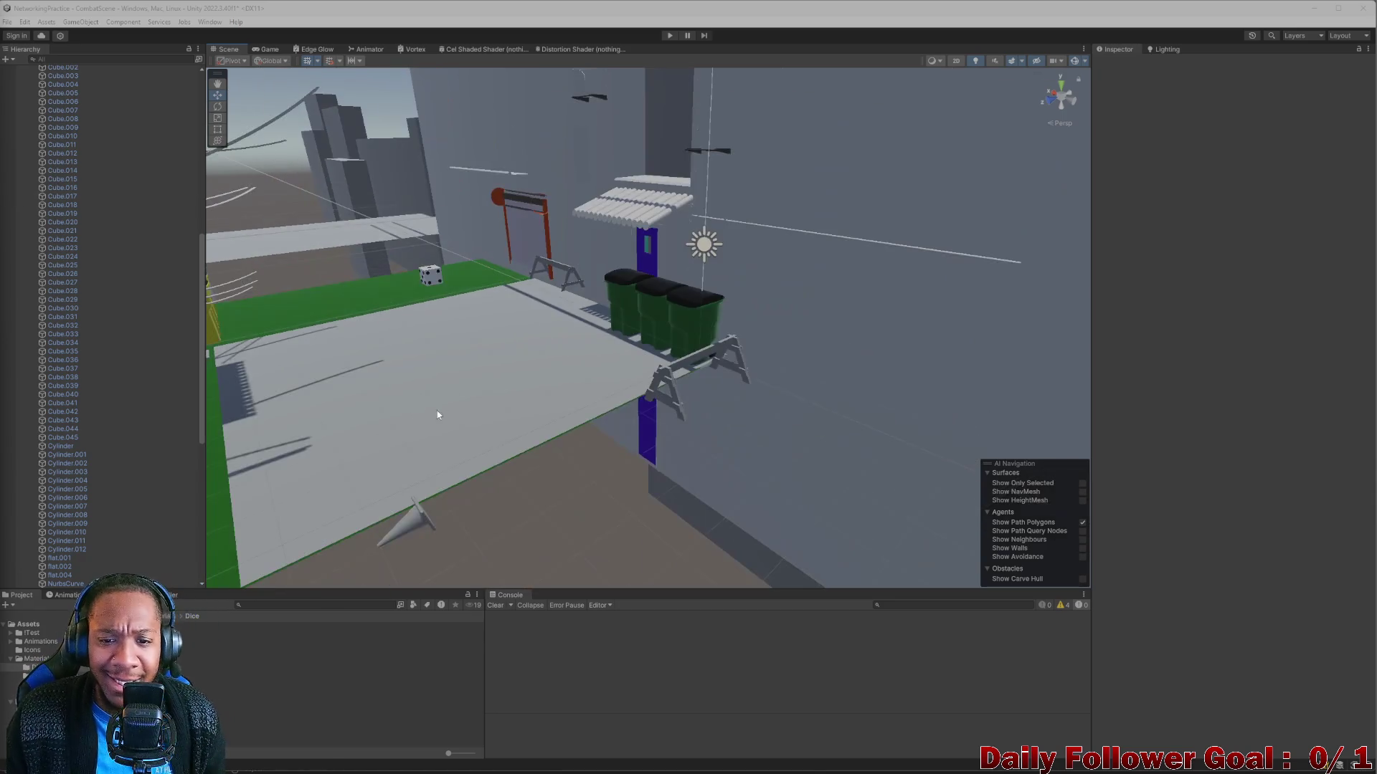
drag(641, 480, 521, 416)
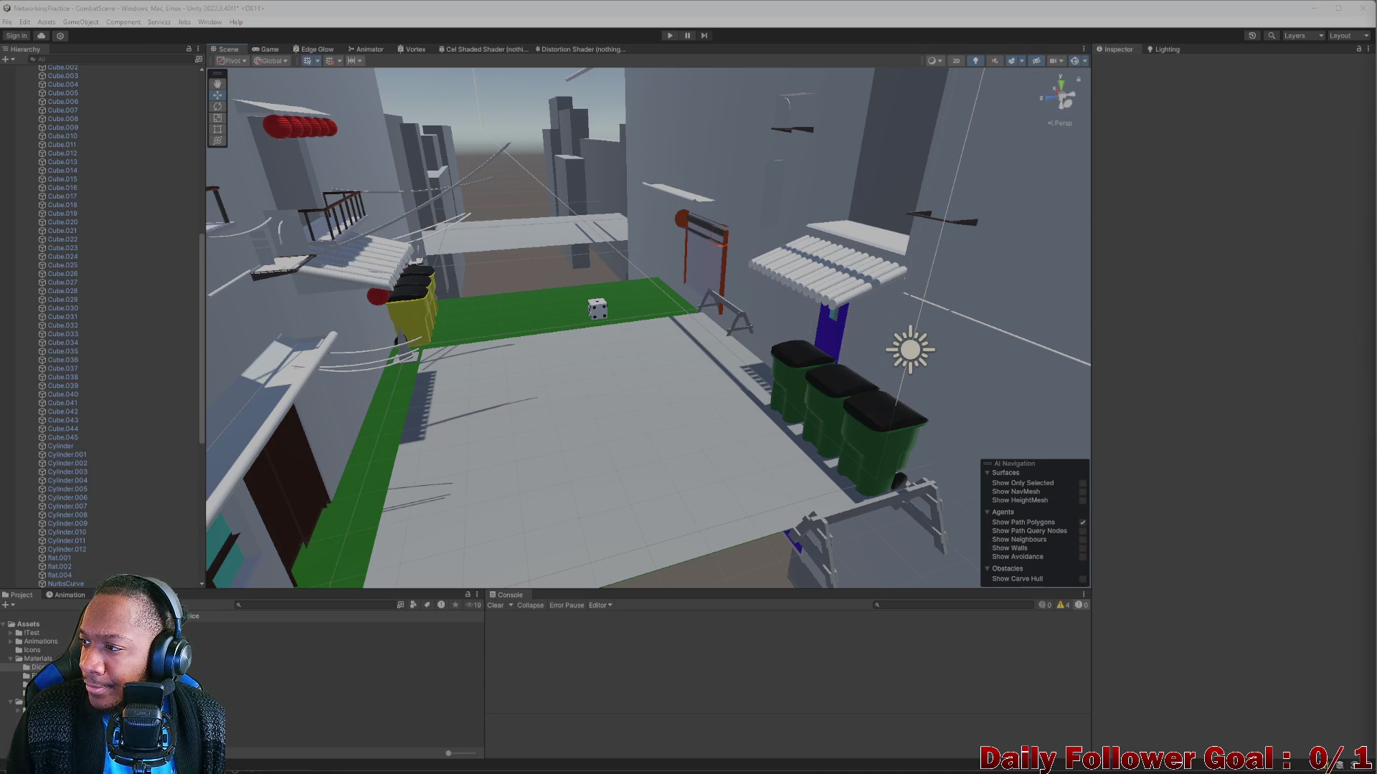
mouse_move(742, 391)
mouse_down()
mouse_move(715, 382)
mouse_move(739, 409)
mouse_move(712, 444)
mouse_move(506, 425)
mouse_move(572, 399)
mouse_up()
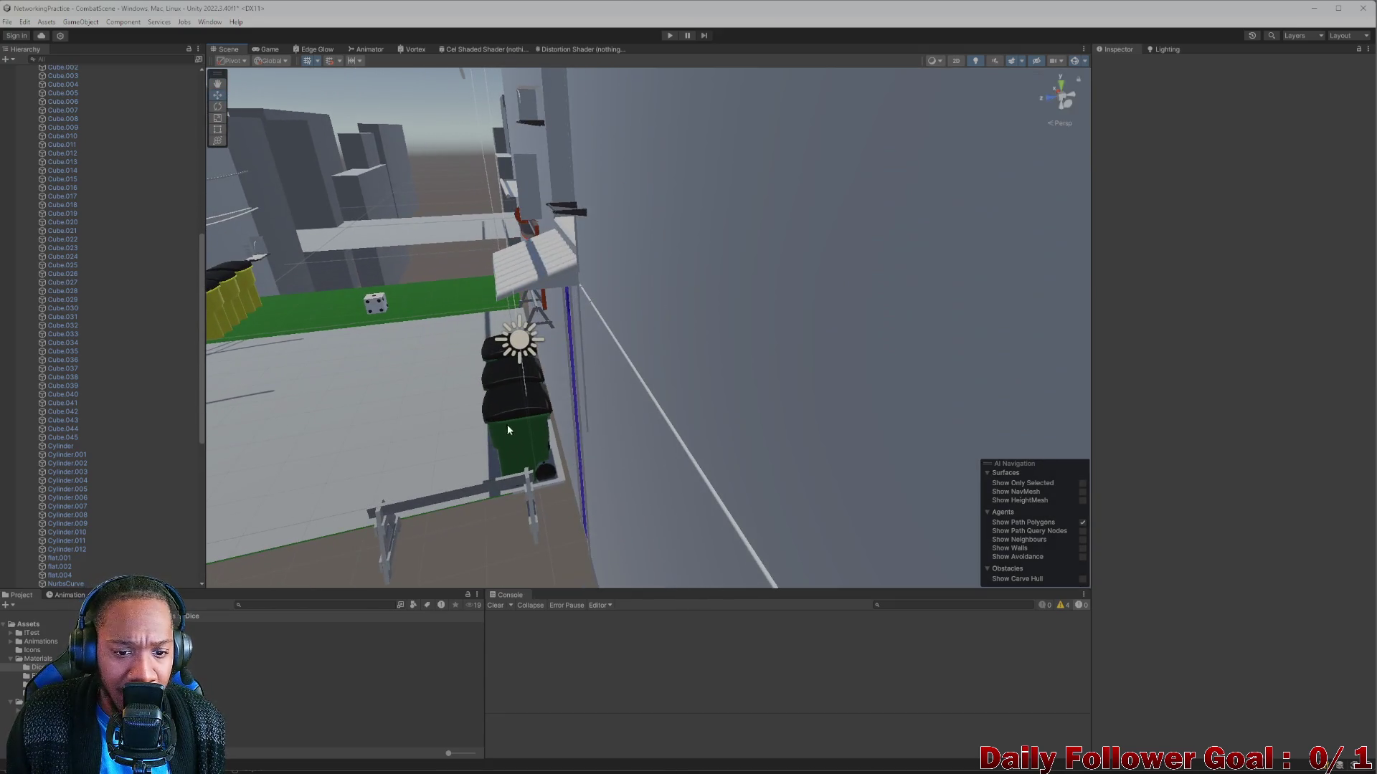
click(507, 426)
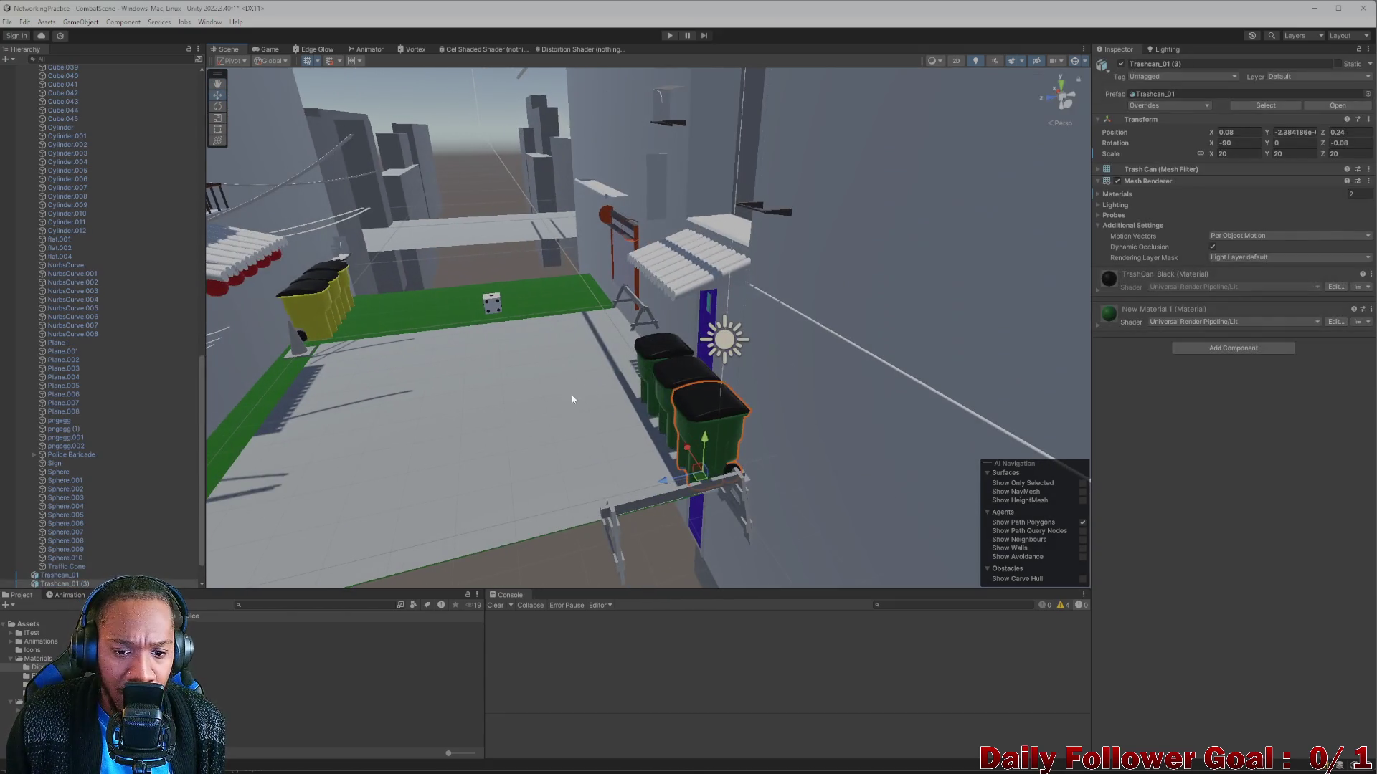
ctrl+click(669, 379)
ctrl+click(664, 364)
mouse_move(664, 364)
mouse_down()
mouse_move(598, 466)
mouse_move(582, 439)
mouse_move(598, 436)
mouse_up()
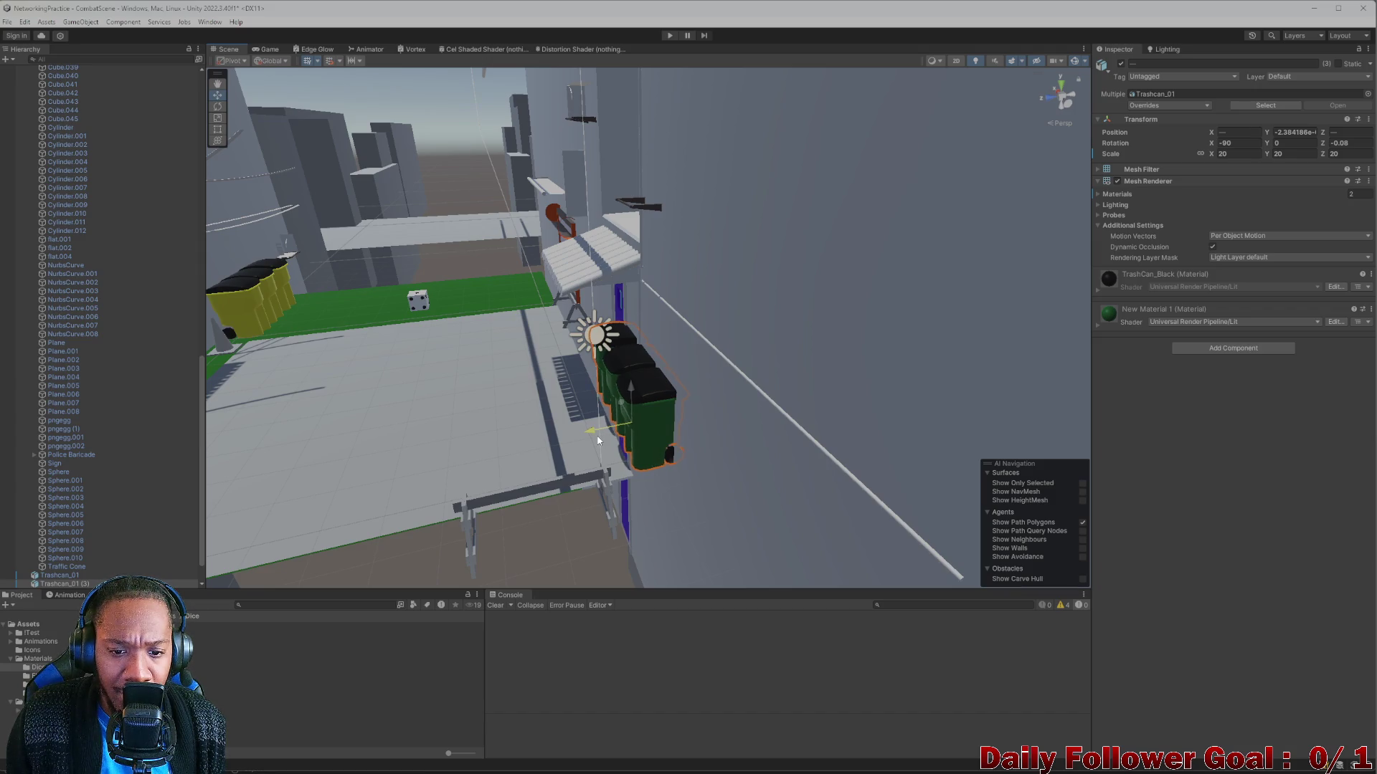
scroll(601, 440, down, 3)
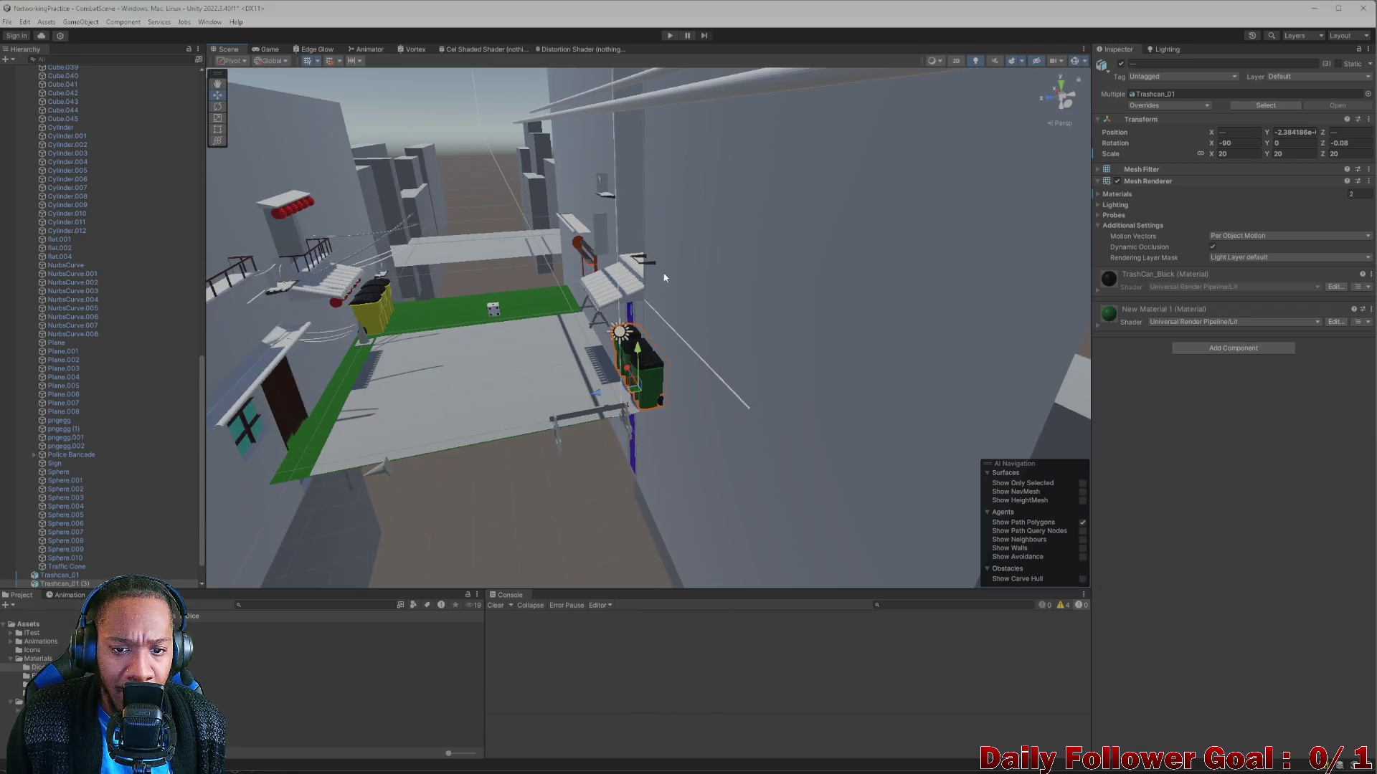
click(650, 294)
click(797, 287)
mouse_move(796, 287)
mouse_down()
mouse_move(664, 329)
mouse_move(575, 339)
mouse_move(622, 320)
mouse_up()
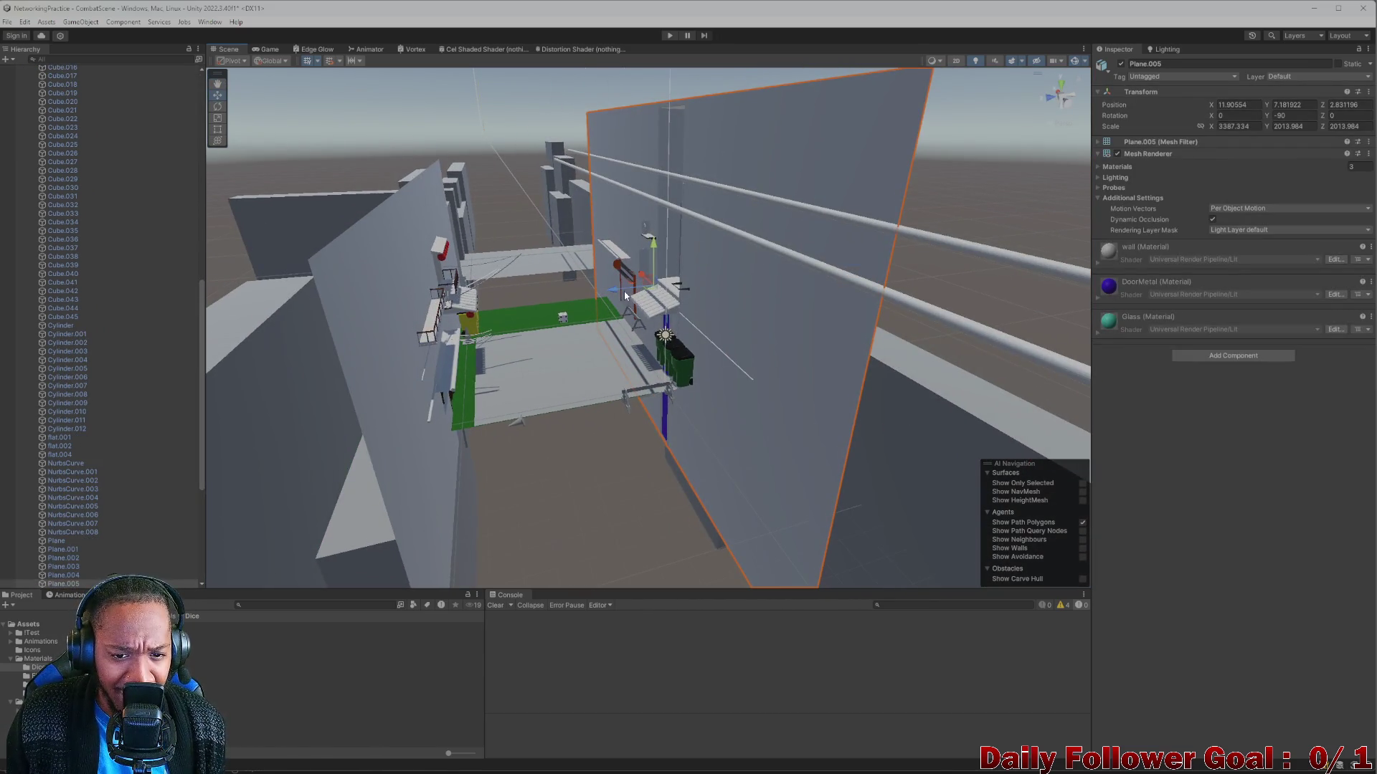
click(643, 303)
click(755, 299)
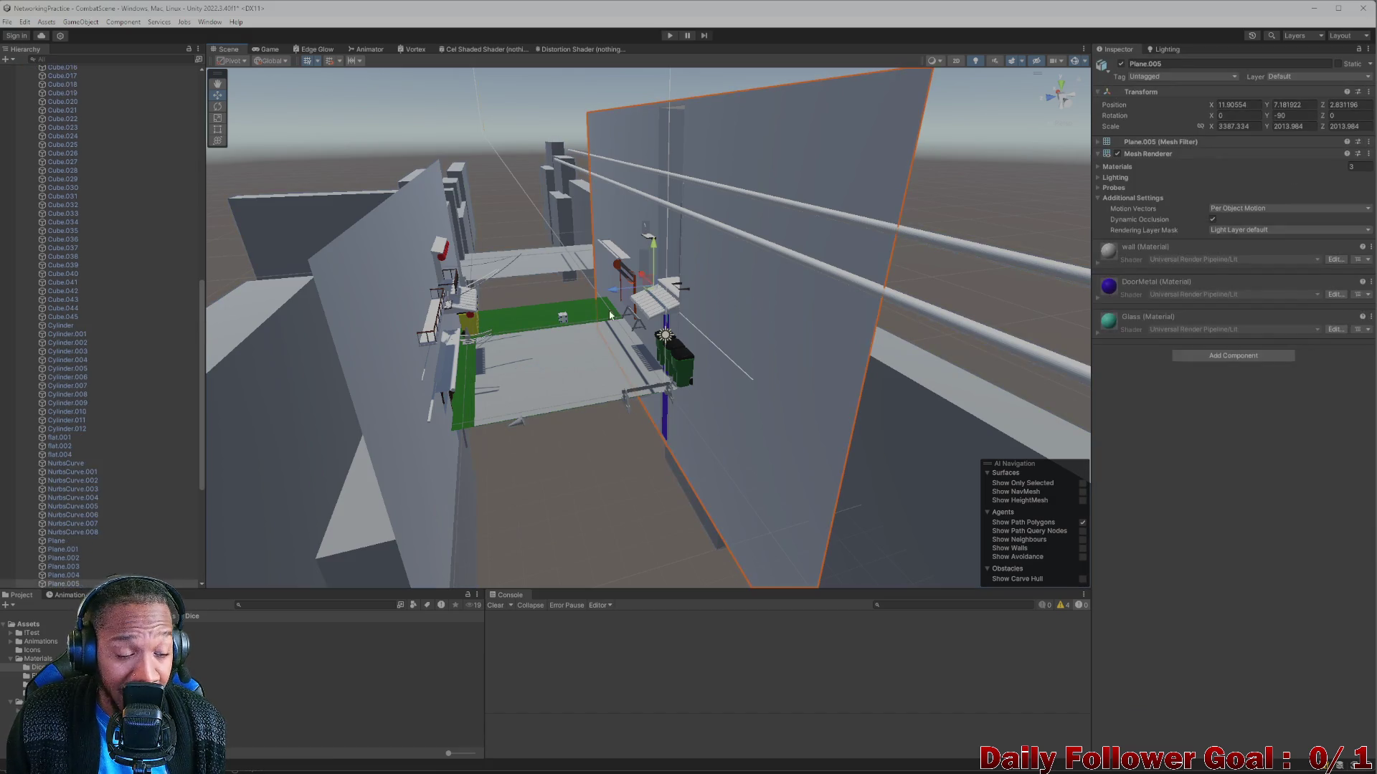
mouse_move(755, 298)
mouse_down()
mouse_move(466, 309)
mouse_move(583, 343)
mouse_move(419, 424)
mouse_move(1030, 264)
mouse_move(863, 294)
mouse_move(929, 239)
mouse_move(943, 268)
mouse_move(719, 382)
mouse_move(742, 378)
mouse_up()
mouse_move(676, 218)
mouse_down()
mouse_move(655, 231)
mouse_move(707, 261)
mouse_move(687, 251)
mouse_up()
click(688, 251)
mouse_move(758, 369)
mouse_down()
mouse_move(838, 449)
mouse_move(633, 311)
mouse_move(652, 385)
mouse_move(753, 405)
mouse_move(863, 460)
mouse_move(820, 433)
mouse_move(800, 481)
mouse_move(685, 428)
mouse_move(695, 316)
mouse_move(738, 236)
mouse_up()
click(646, 359)
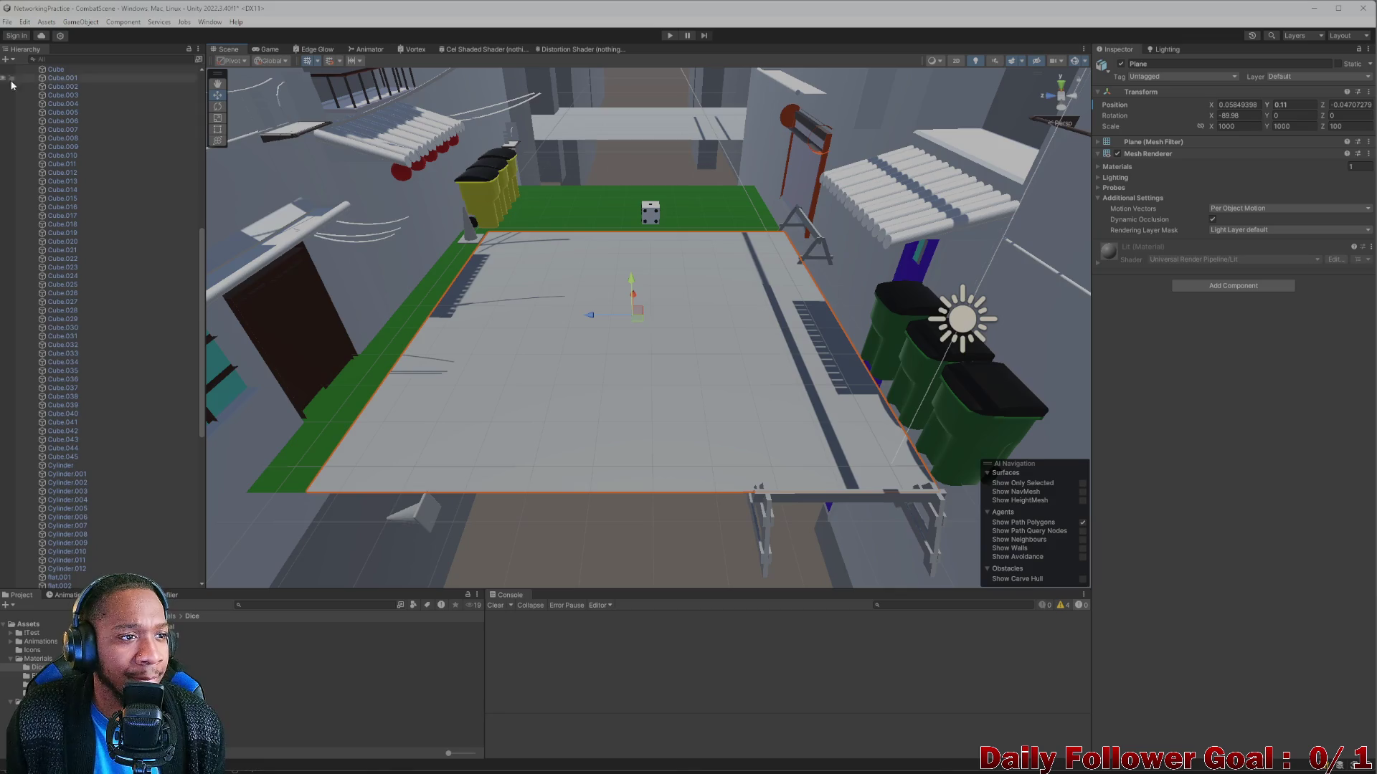
scroll(71, 104, up, 15)
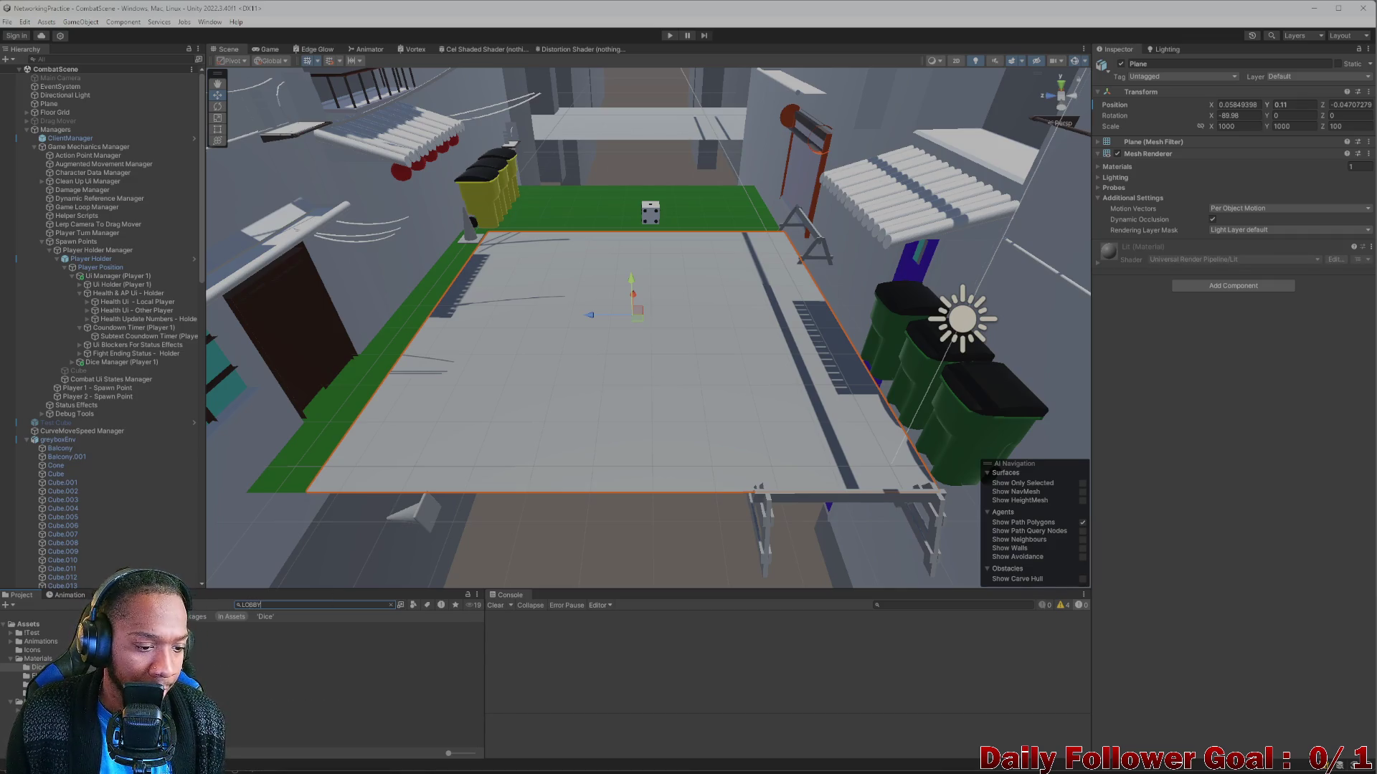
Open the Lobby scene and change the Project search from LOBBY to GAME.
double_click(236, 634)
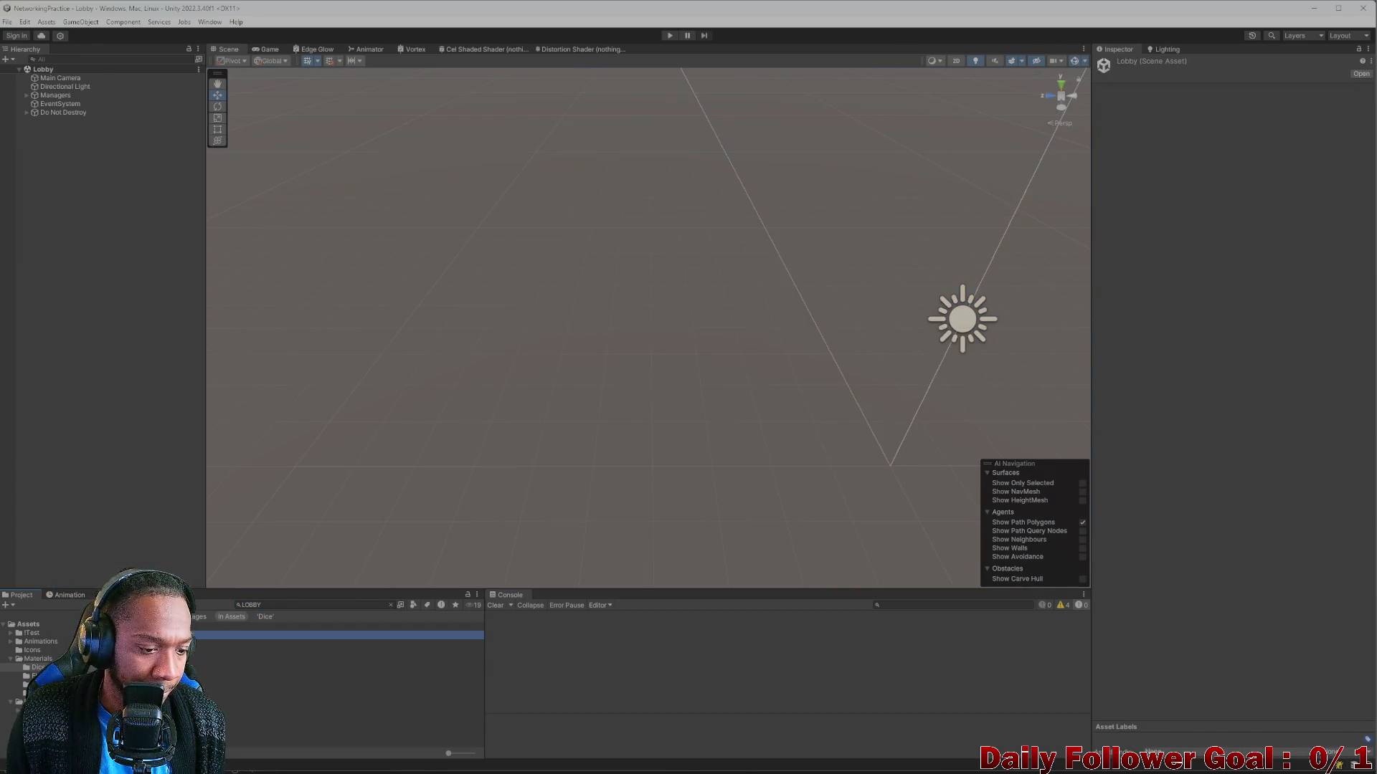
click(300, 604)
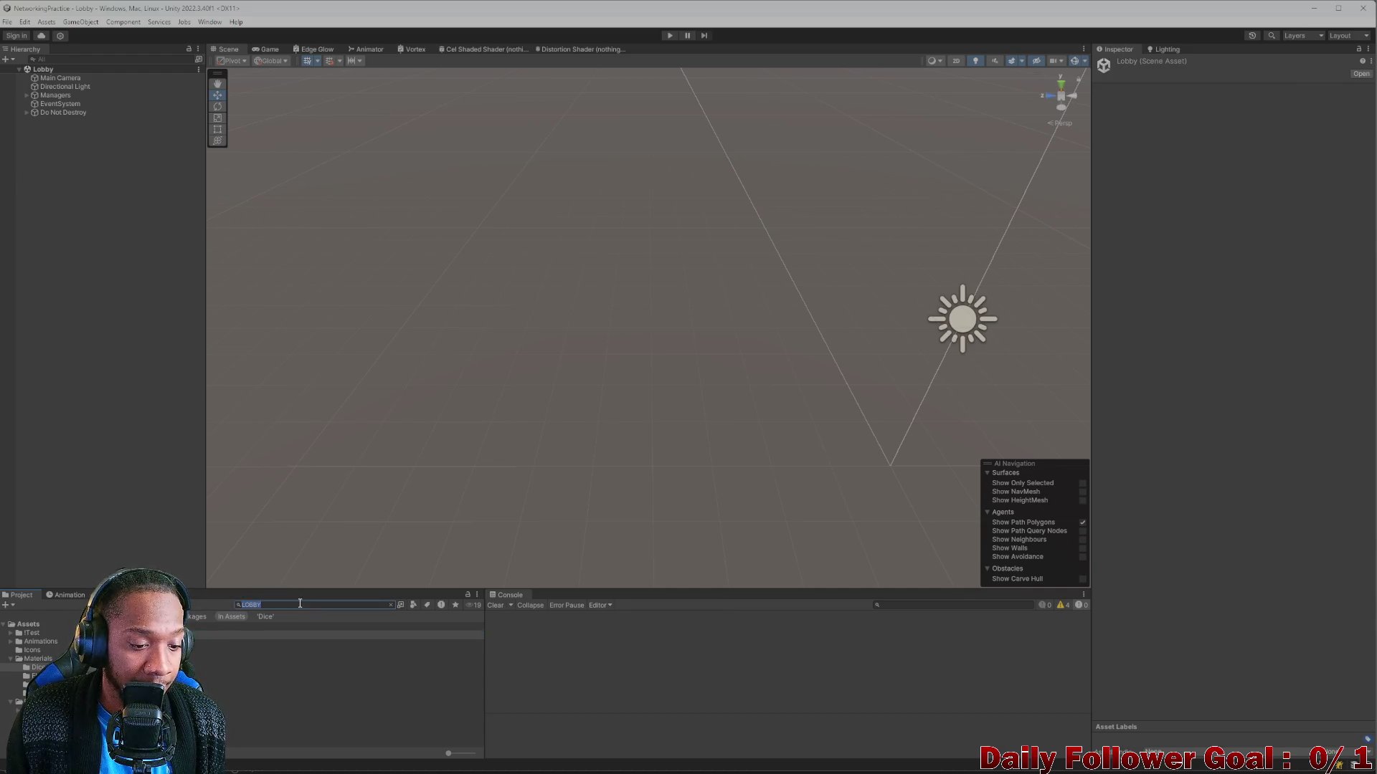
key(BackSpace)
text(AME)
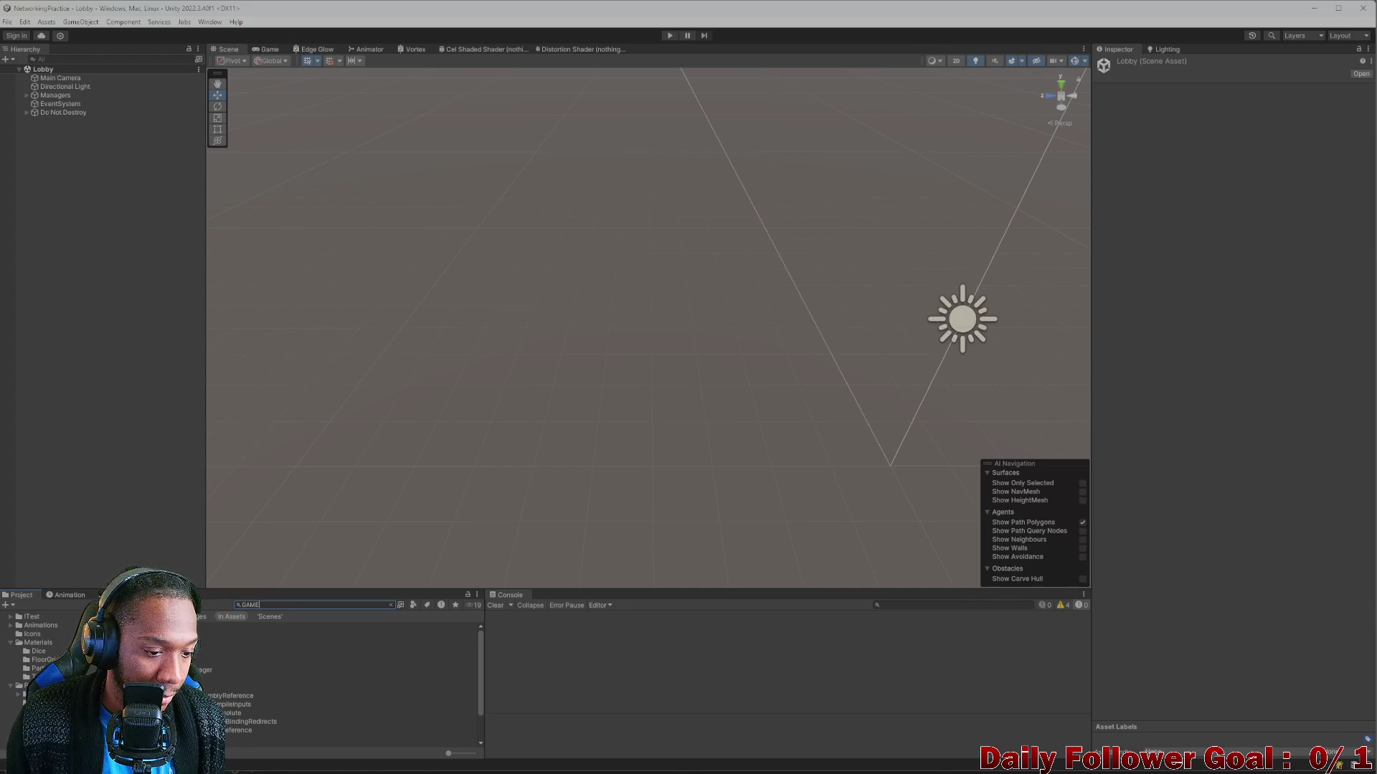
Open GameServer.csproj in Visual Studio, then minimize Visual Studio.
double_click(229, 635)
click(277, 606)
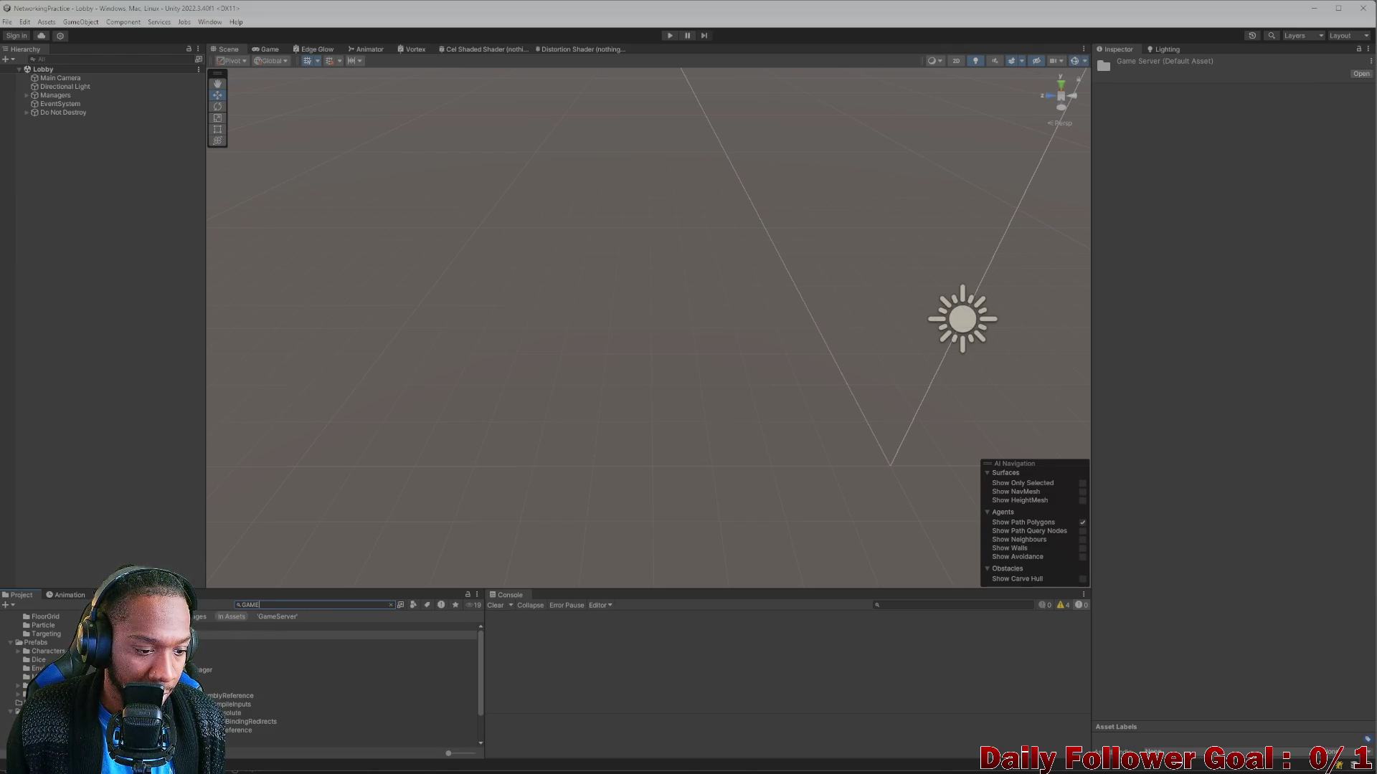
double_click(215, 679)
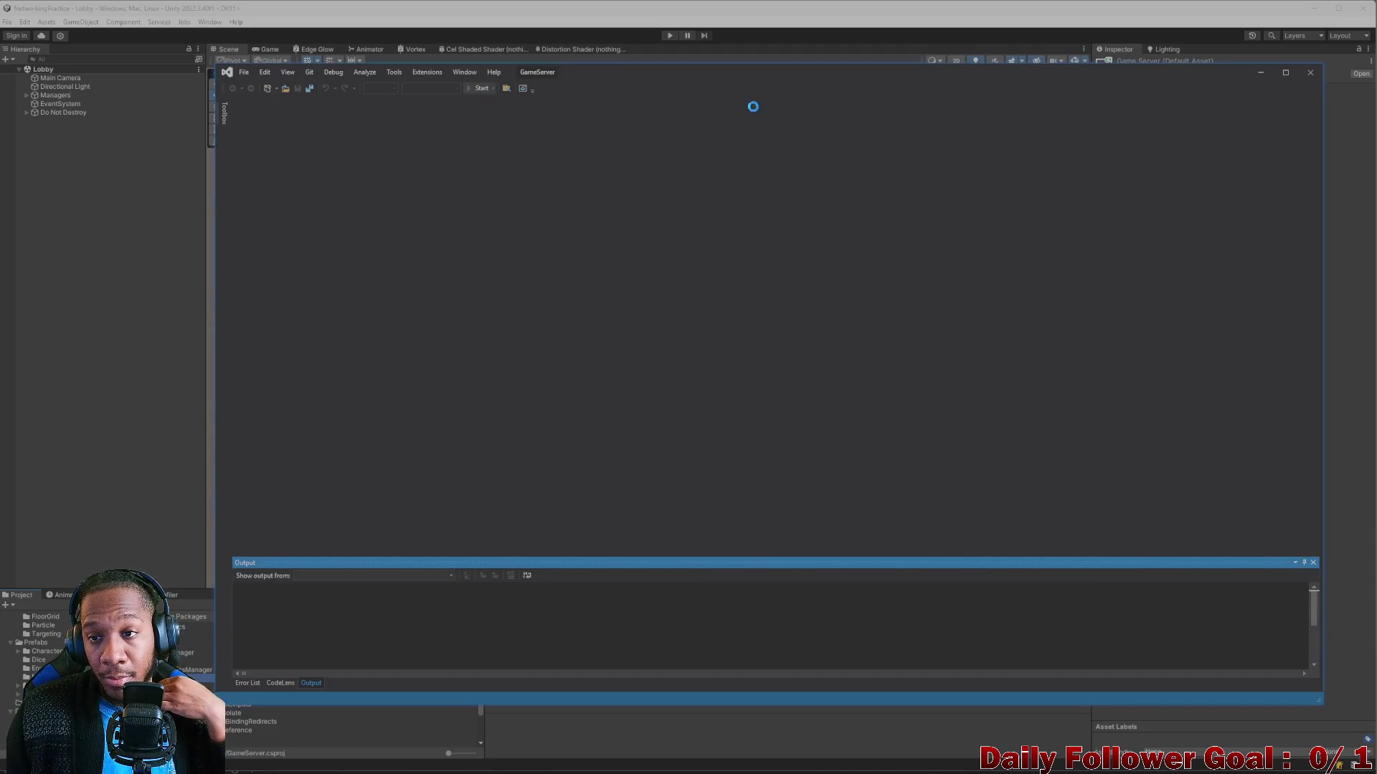
click(1264, 76)
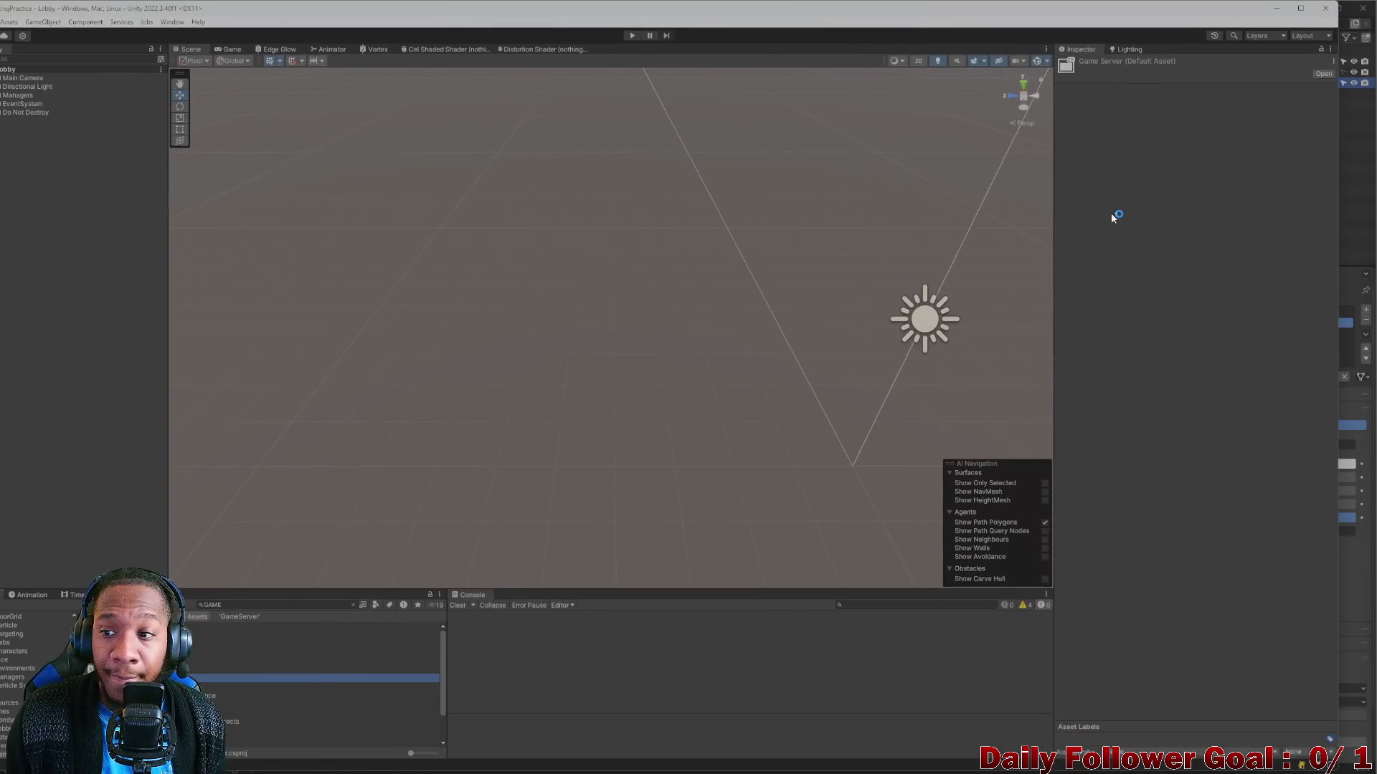
click(1344, 276)
Deselect the trash can, save Trashcan_01.blend, and switch back to the Unity editor.
mouse_move(1011, 772)
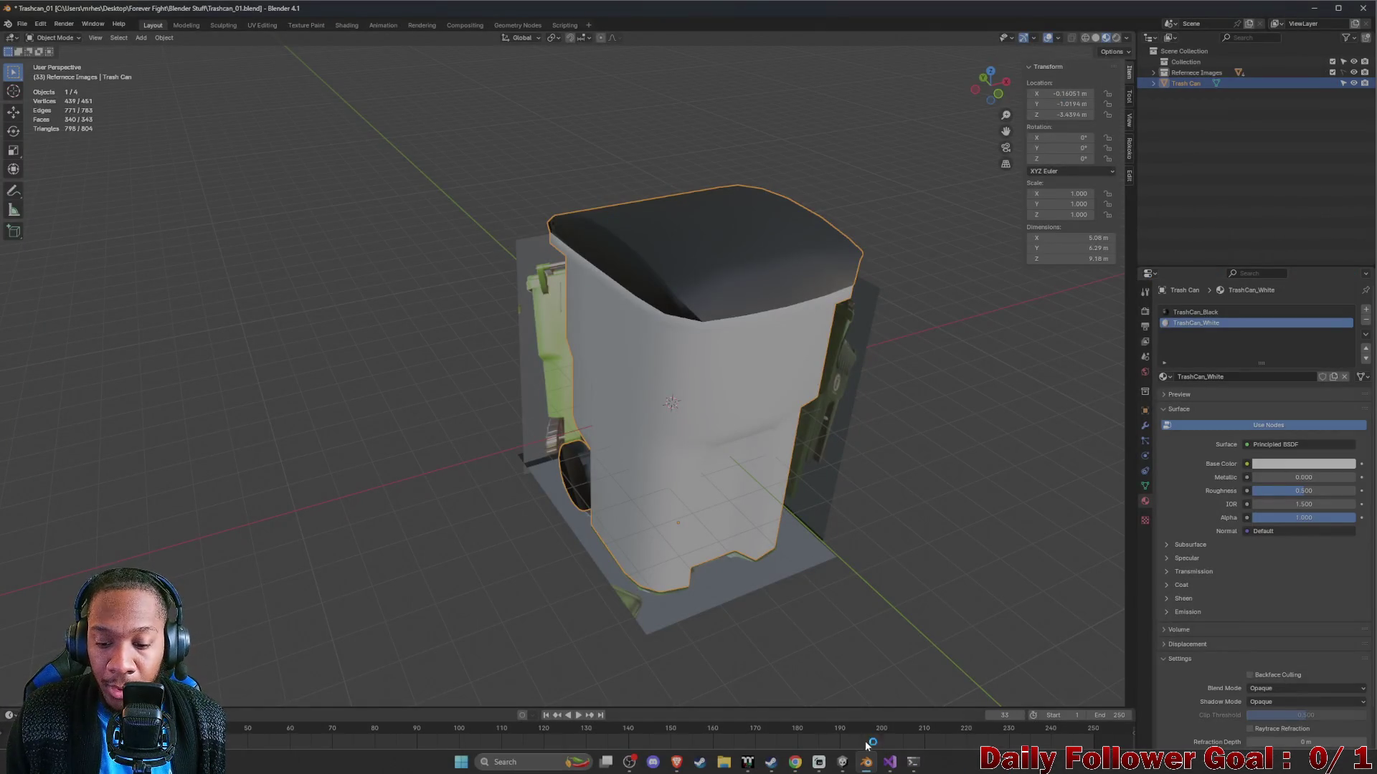
click(364, 277)
key(ctrl+s)
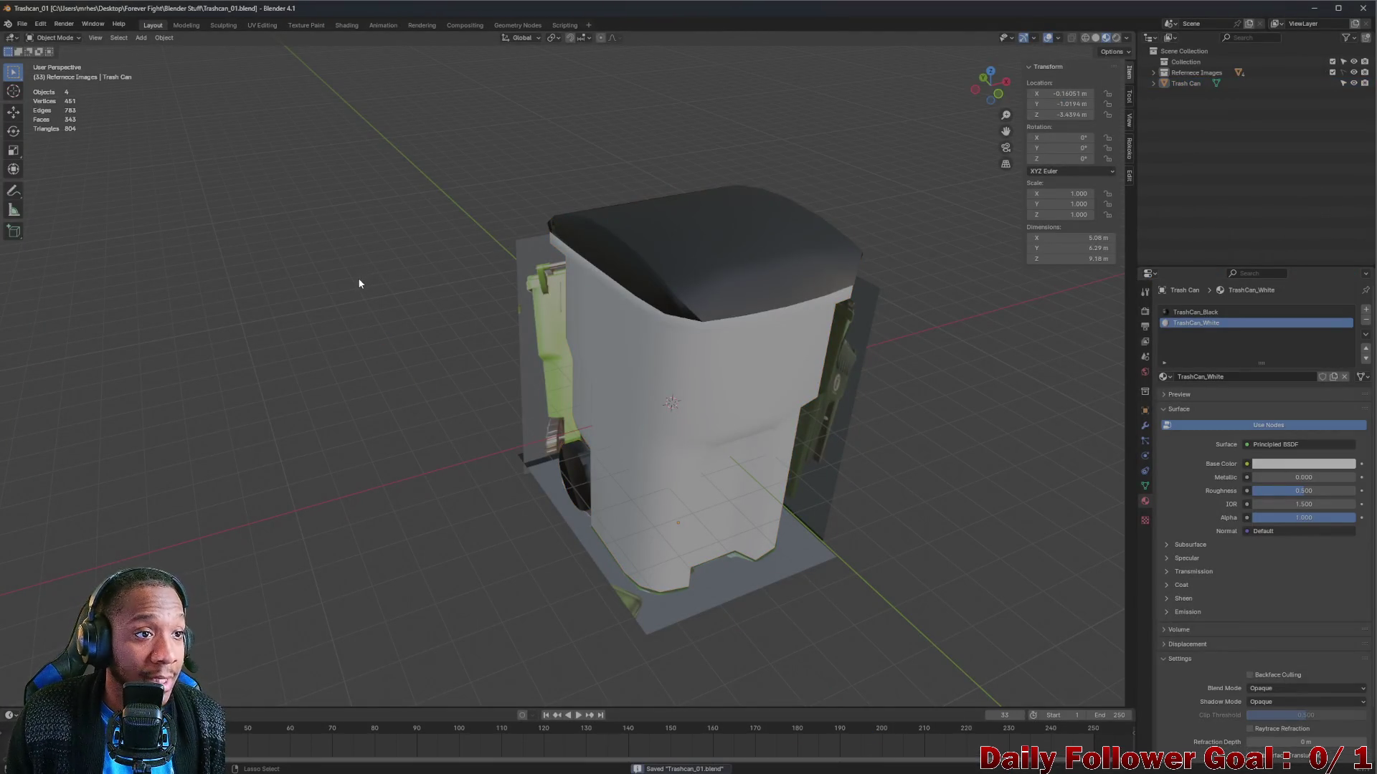
mouse_move(771, 772)
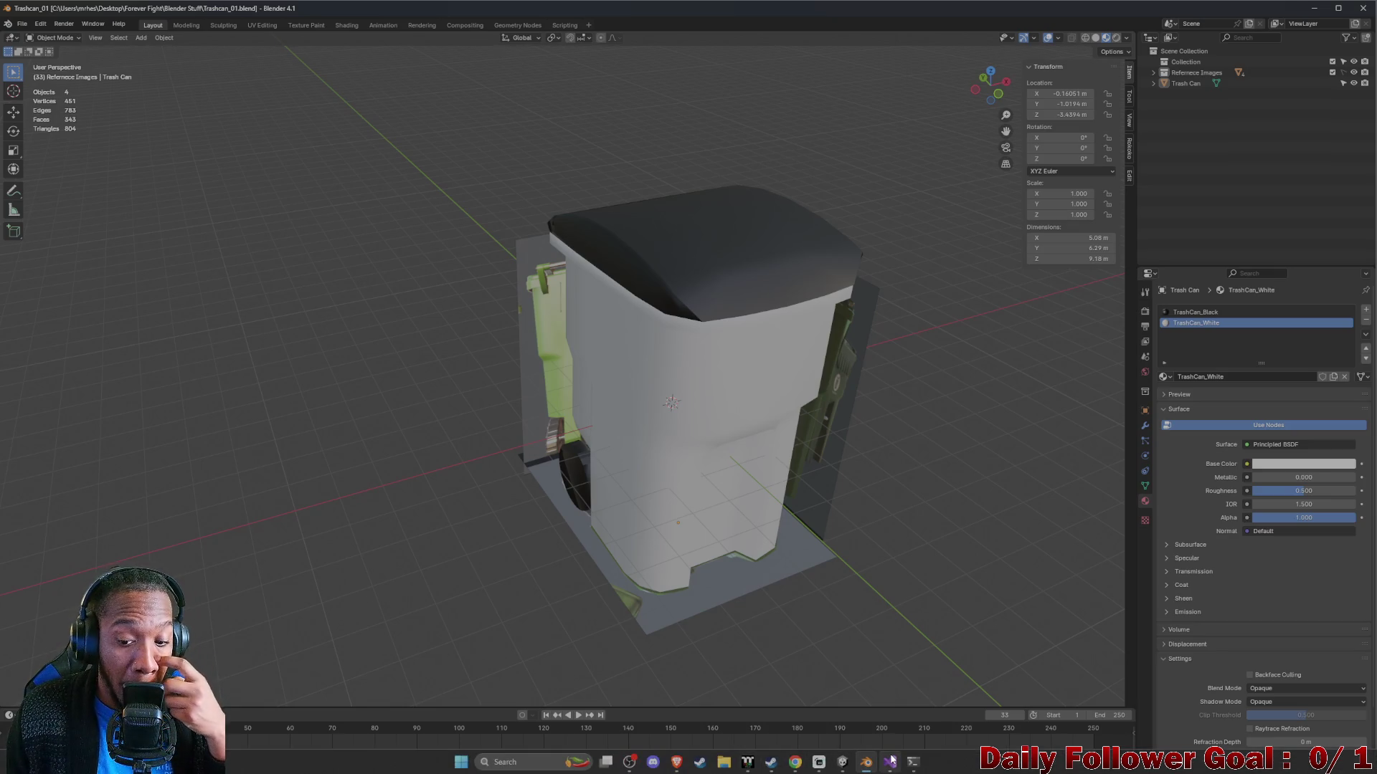
click(842, 762)
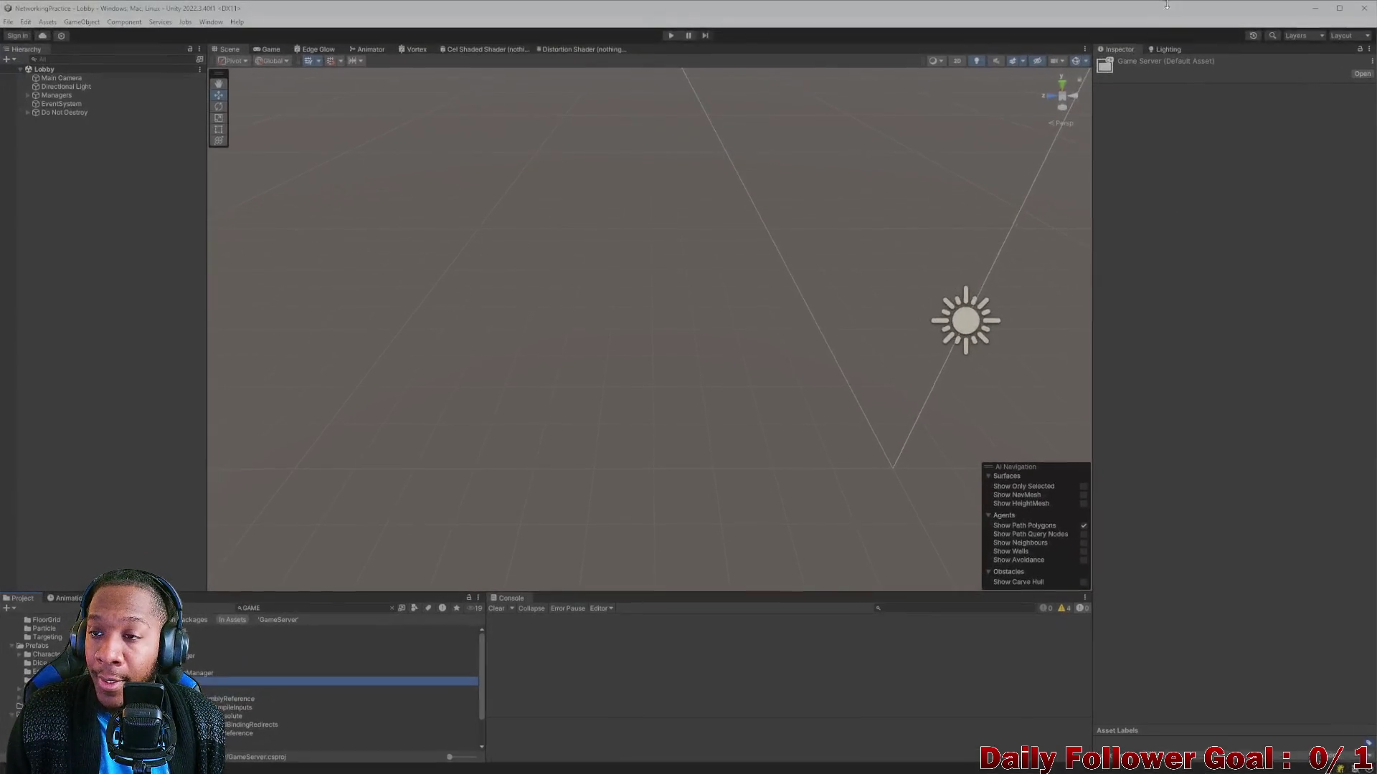
Place the Unity editor beside the widened NetworkingPractice build window and enter Play Mode.
click(1347, 161)
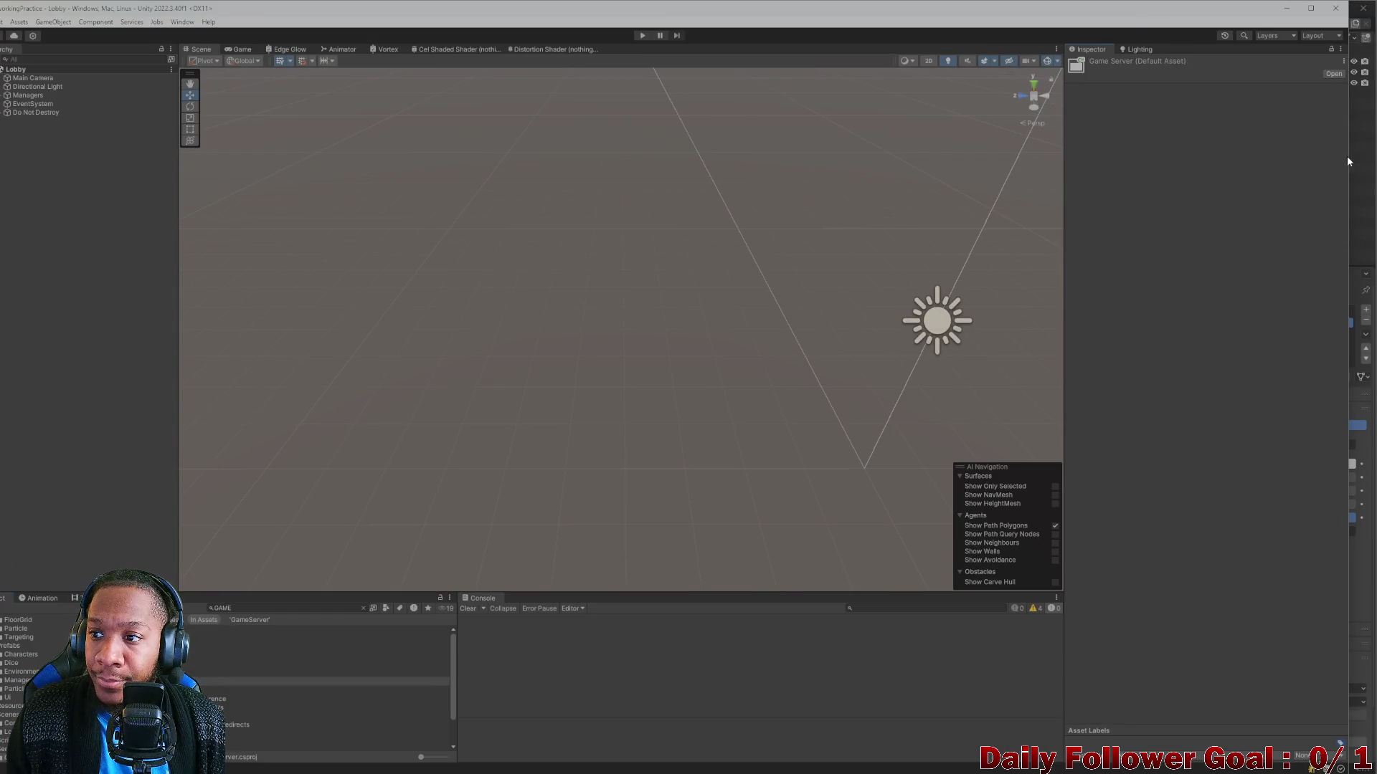
drag(1350, 182, 806, 194)
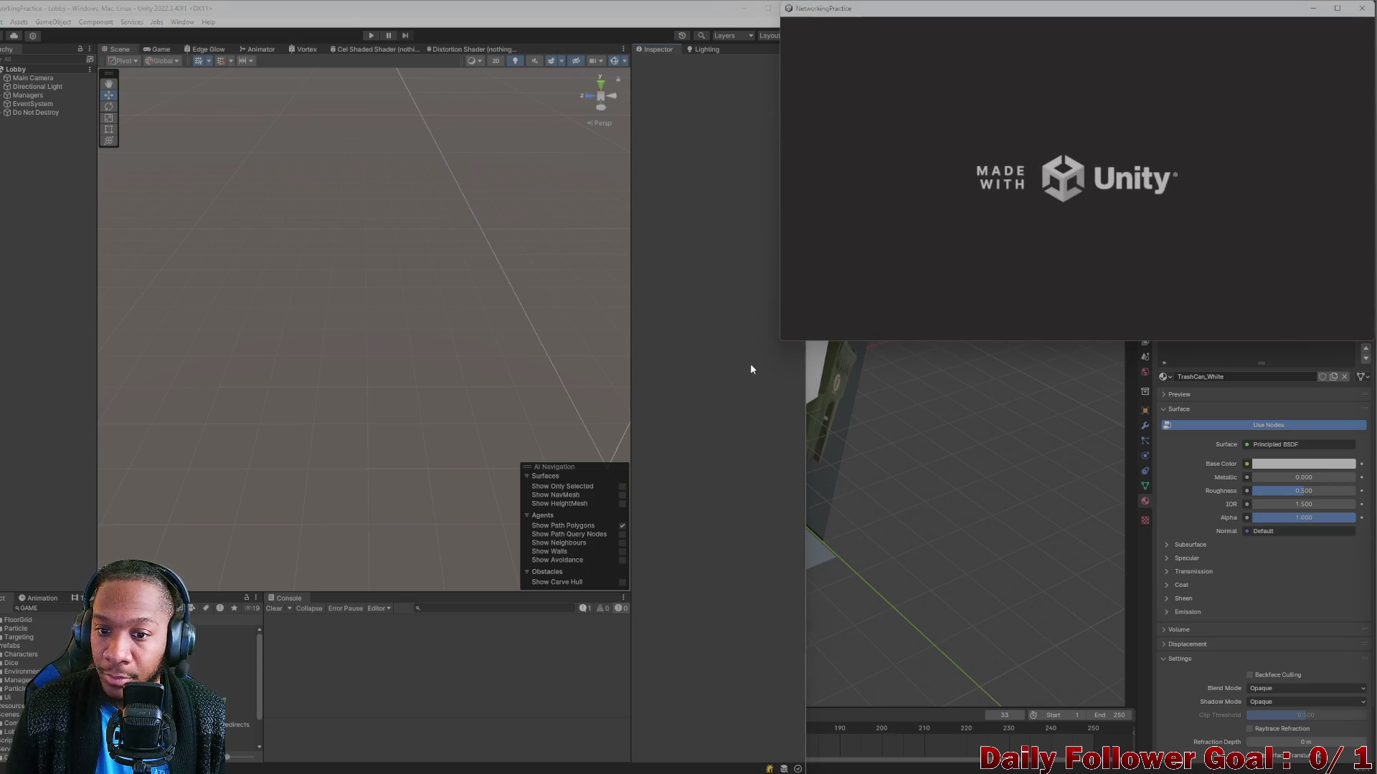
mouse_move(804, 380)
mouse_down()
mouse_move(738, 375)
mouse_move(778, 369)
mouse_up()
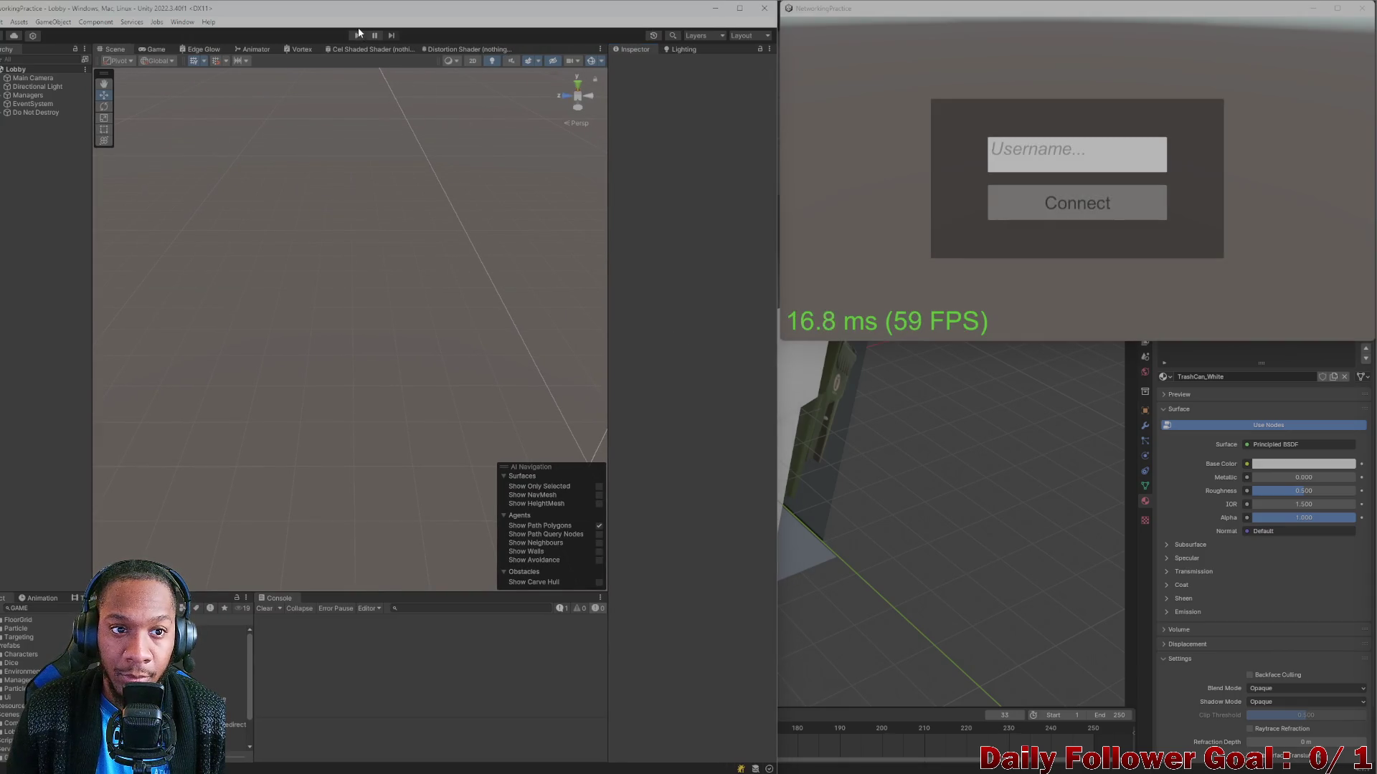
click(356, 35)
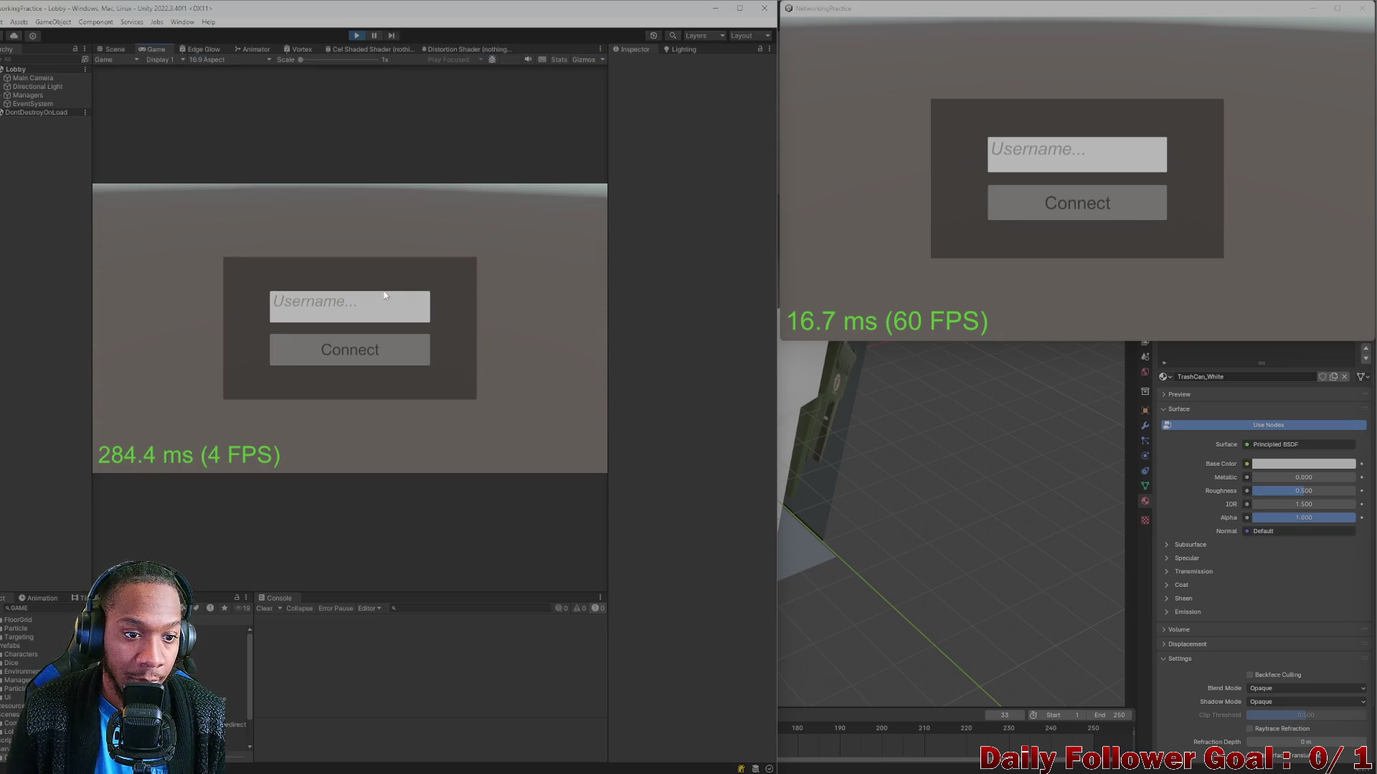
text(asd)
Connect the editor's player, then enter a username and connect the build's player.
click(395, 358)
click(1015, 170)
text(zxcx)
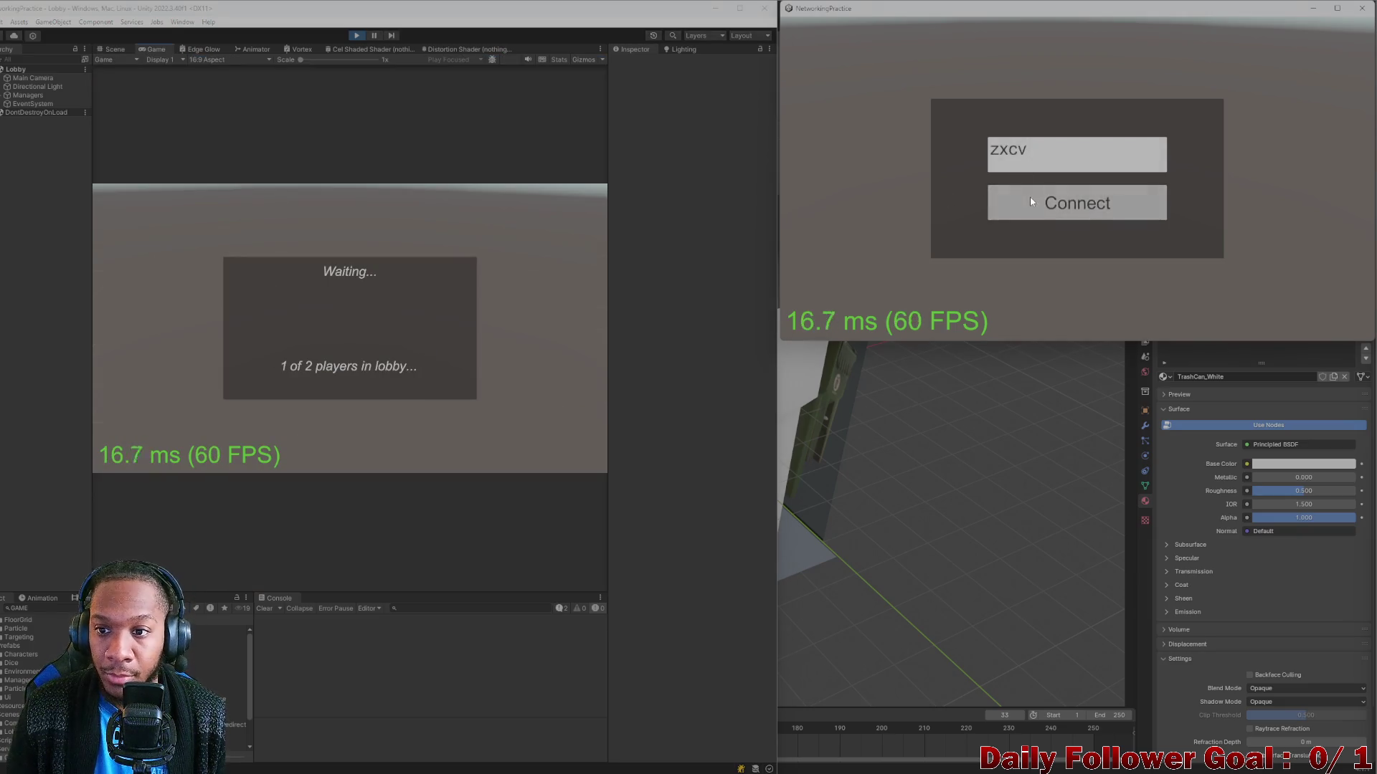
click(1030, 197)
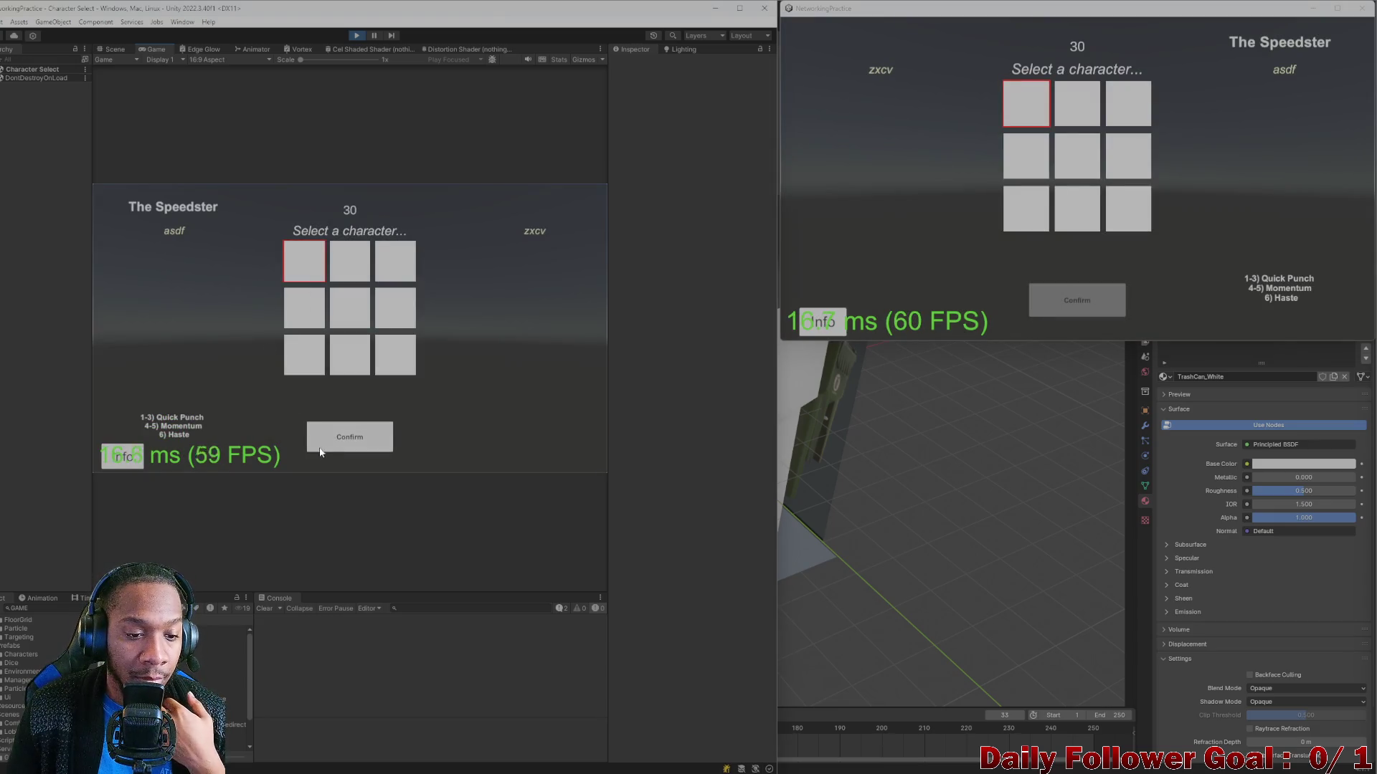
Confirm The Speedster for the first player and The Brawn for the second.
click(320, 451)
click(1077, 104)
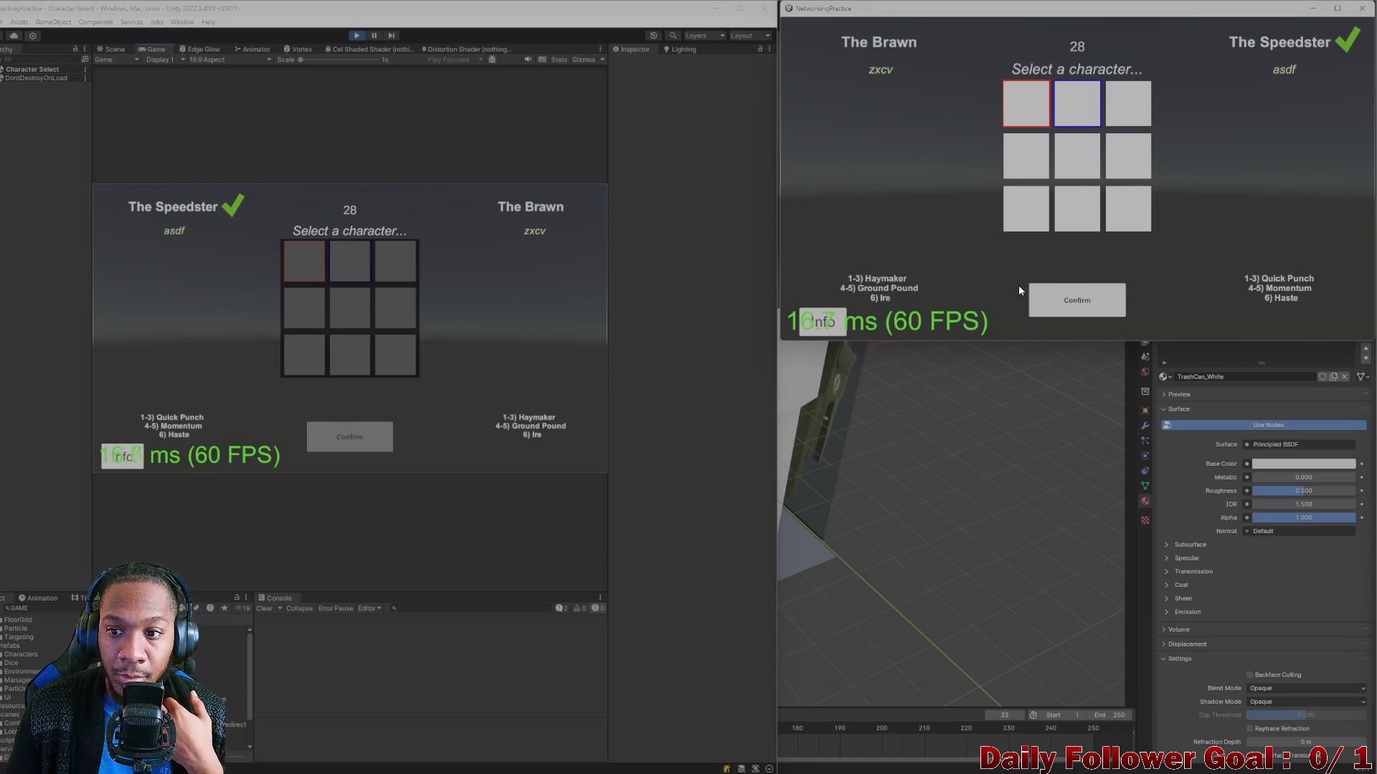
click(1077, 305)
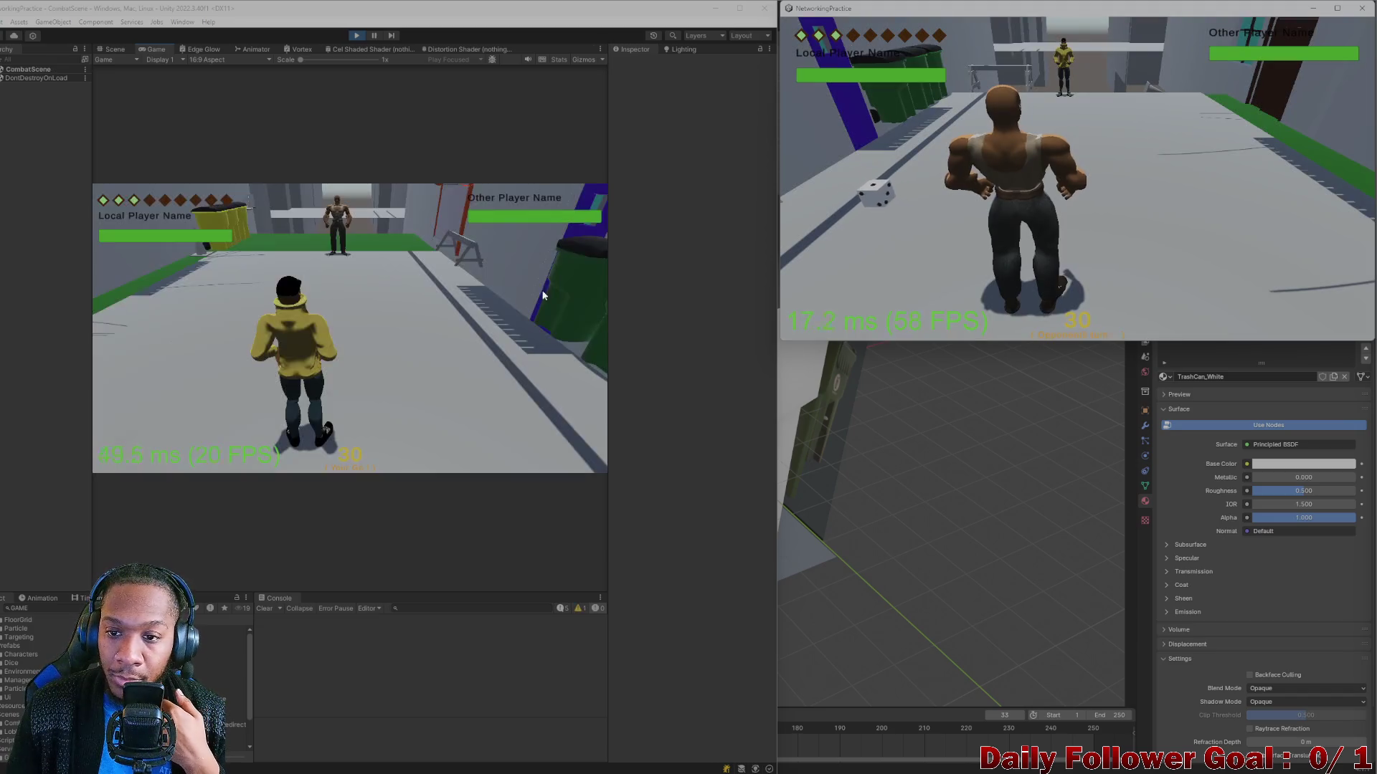
Play the first player's turn: roll the die, move, attack, and end turn.
click(170, 342)
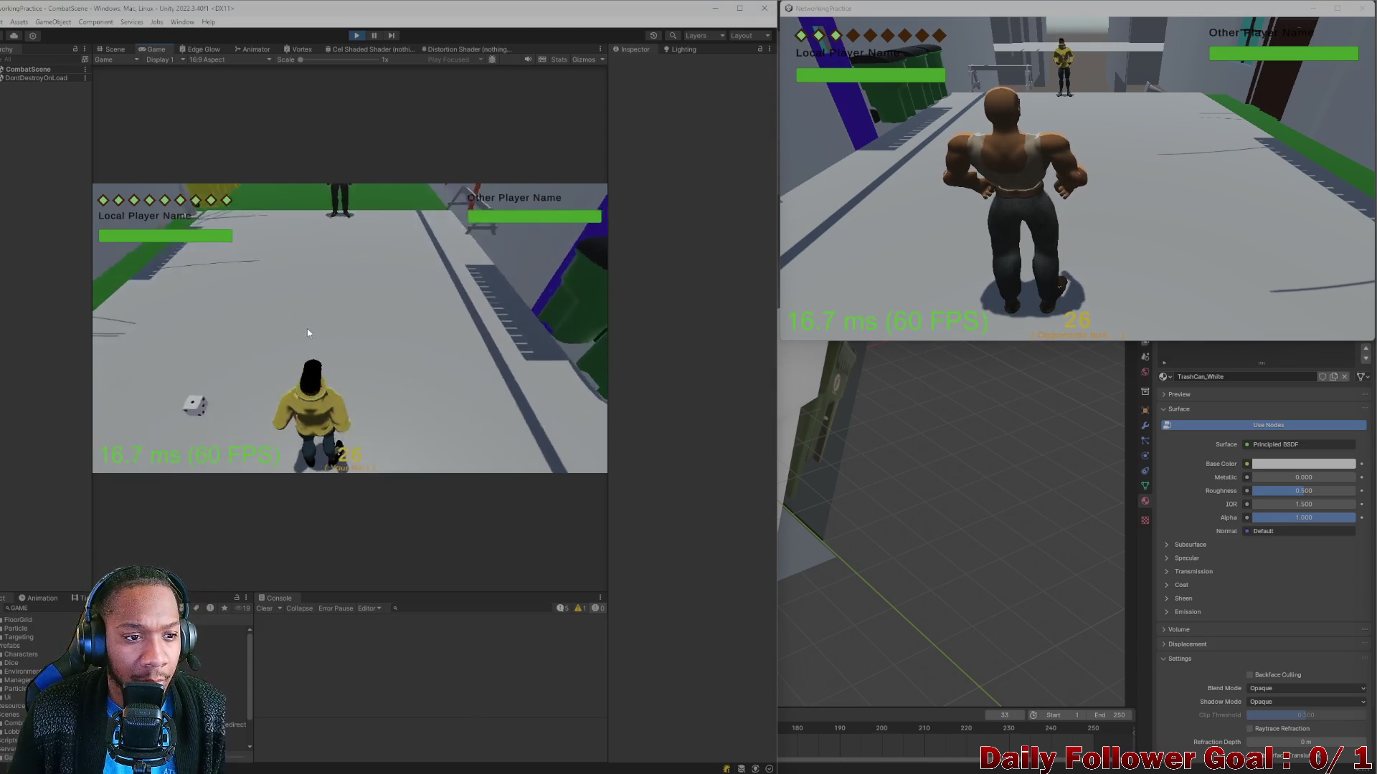
click(164, 383)
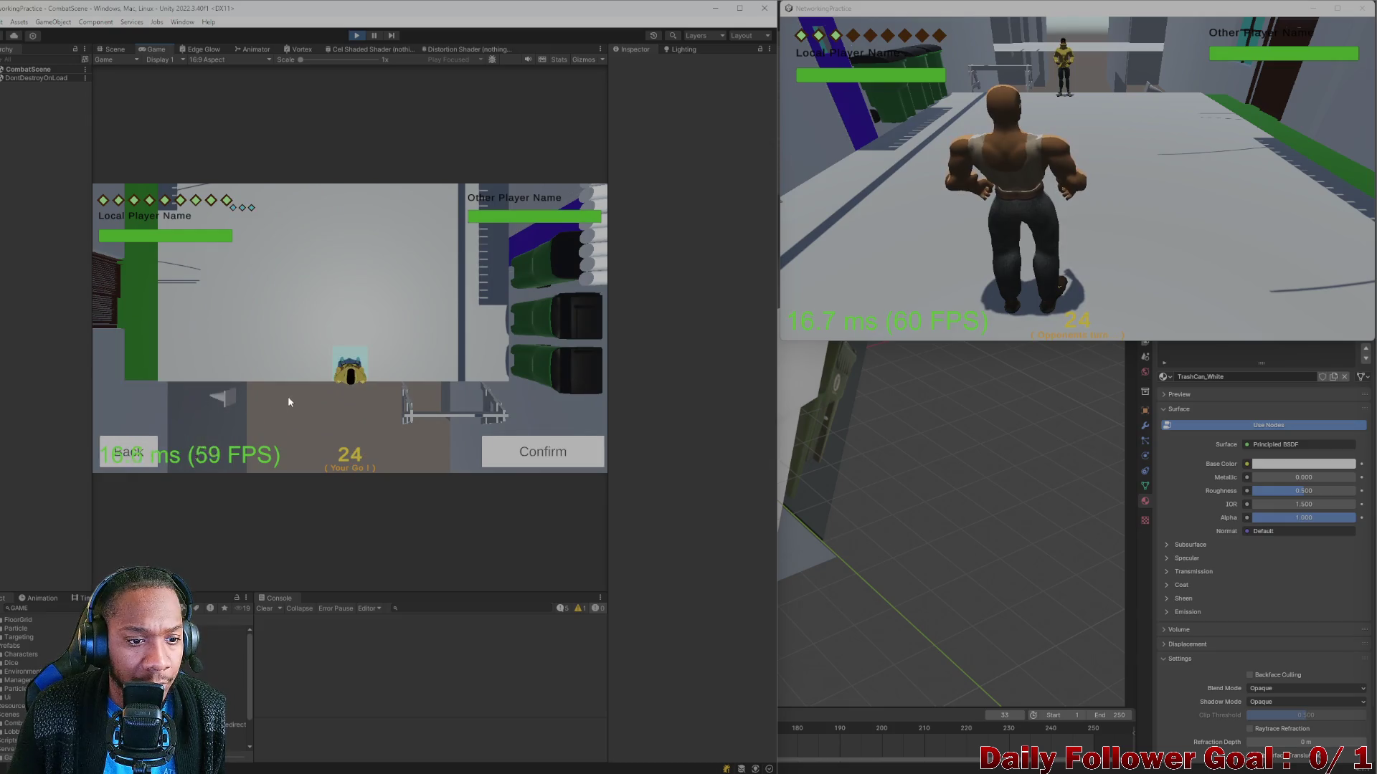
drag(527, 357, 427, 372)
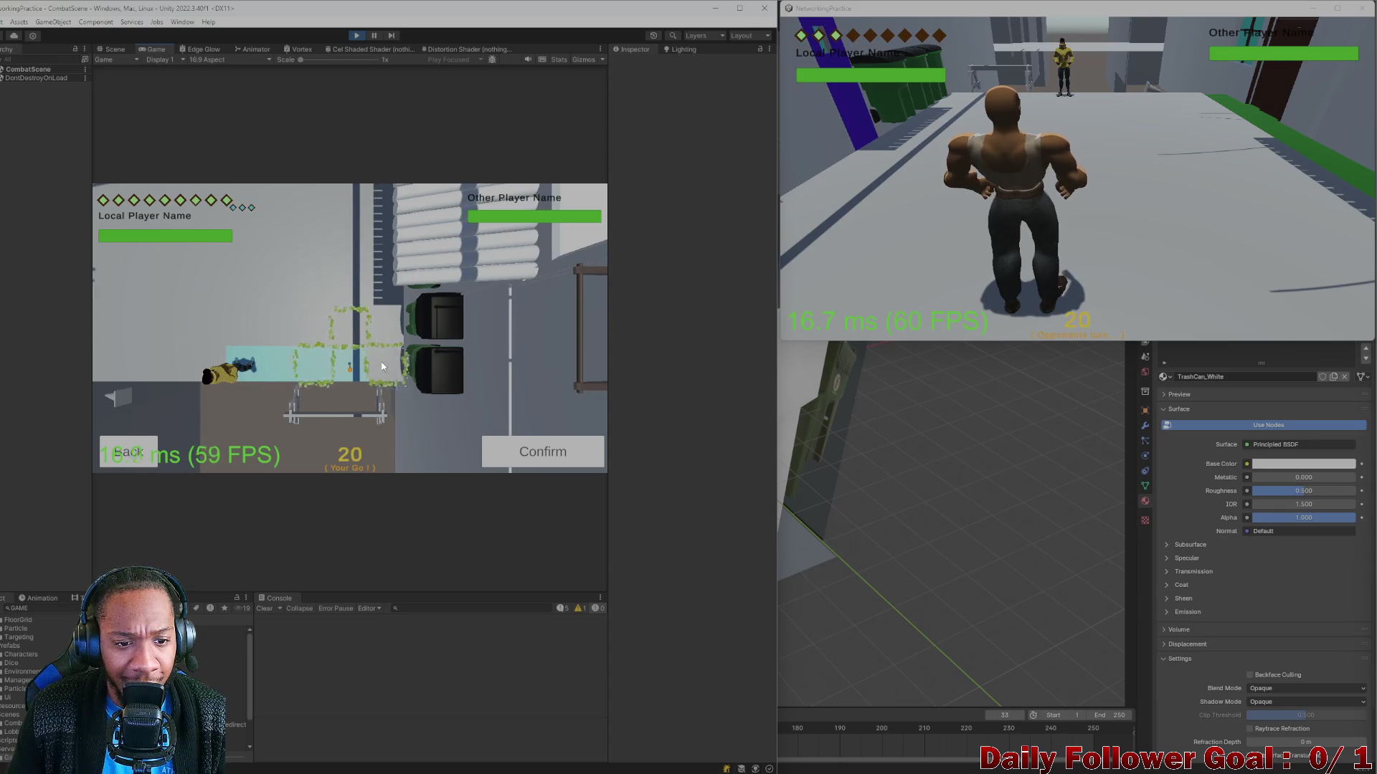
click(534, 452)
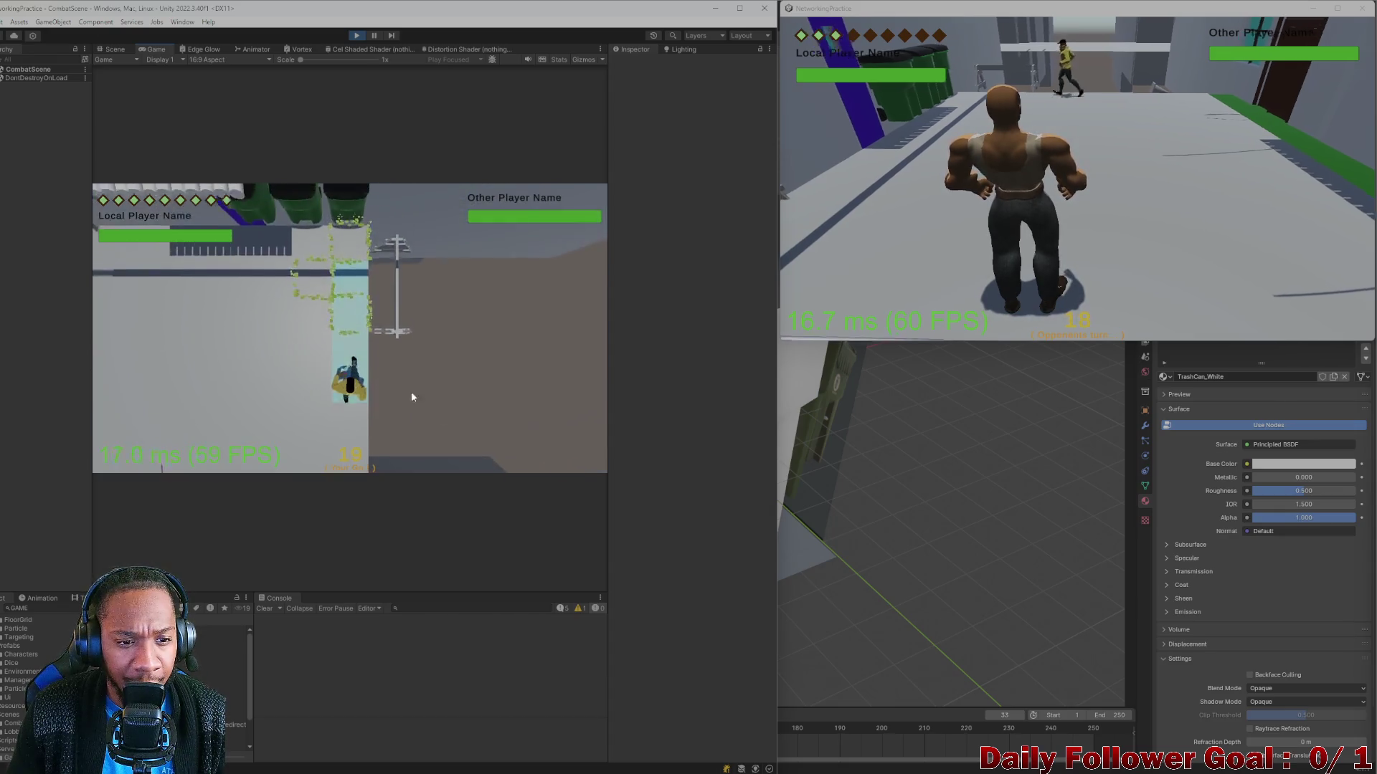
click(162, 431)
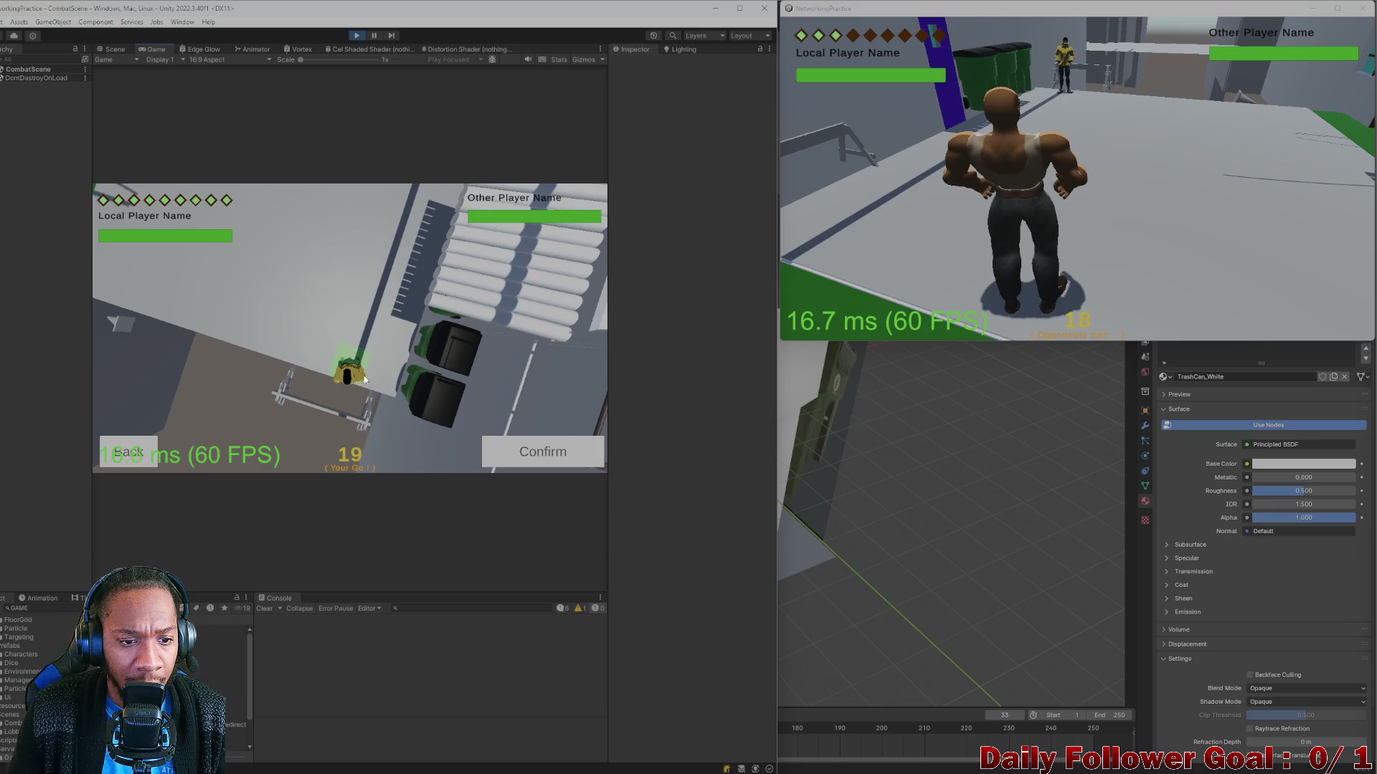
click(470, 452)
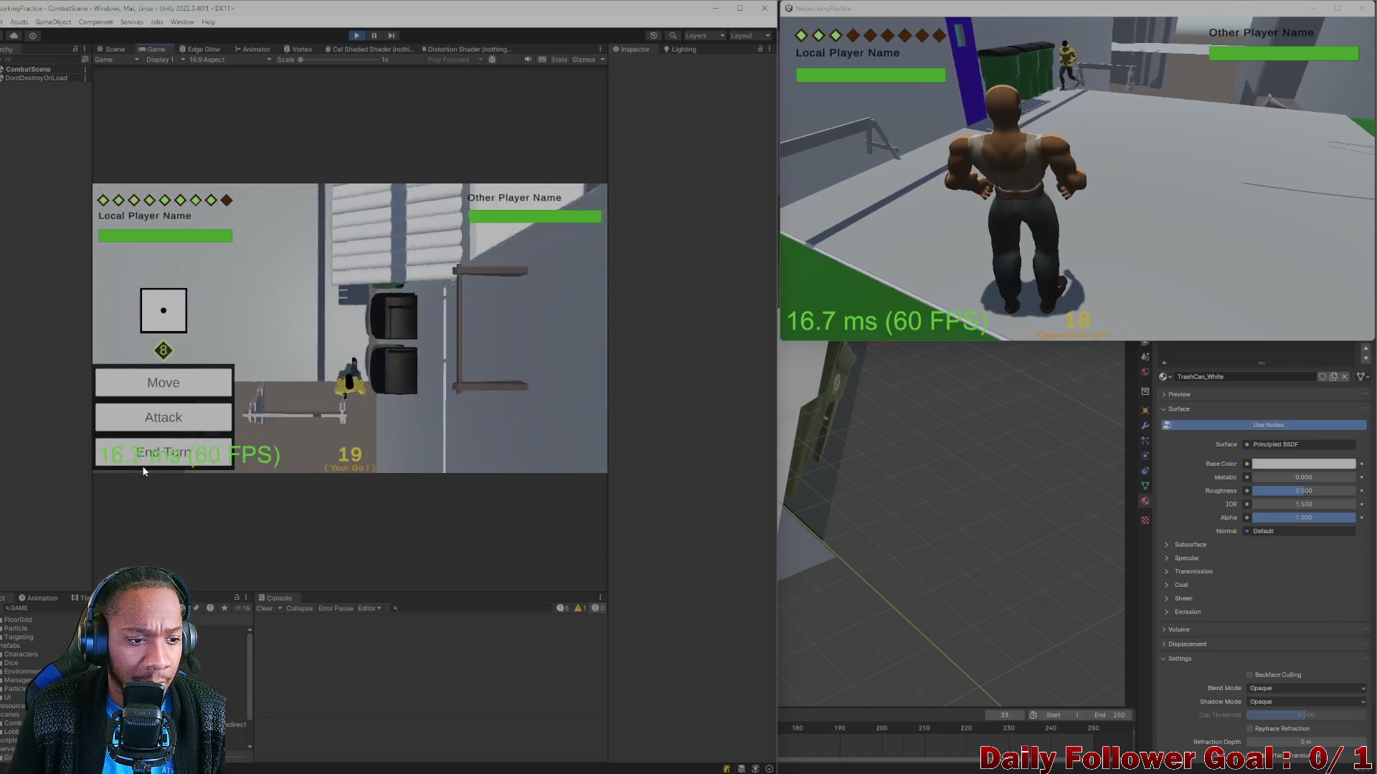
click(166, 449)
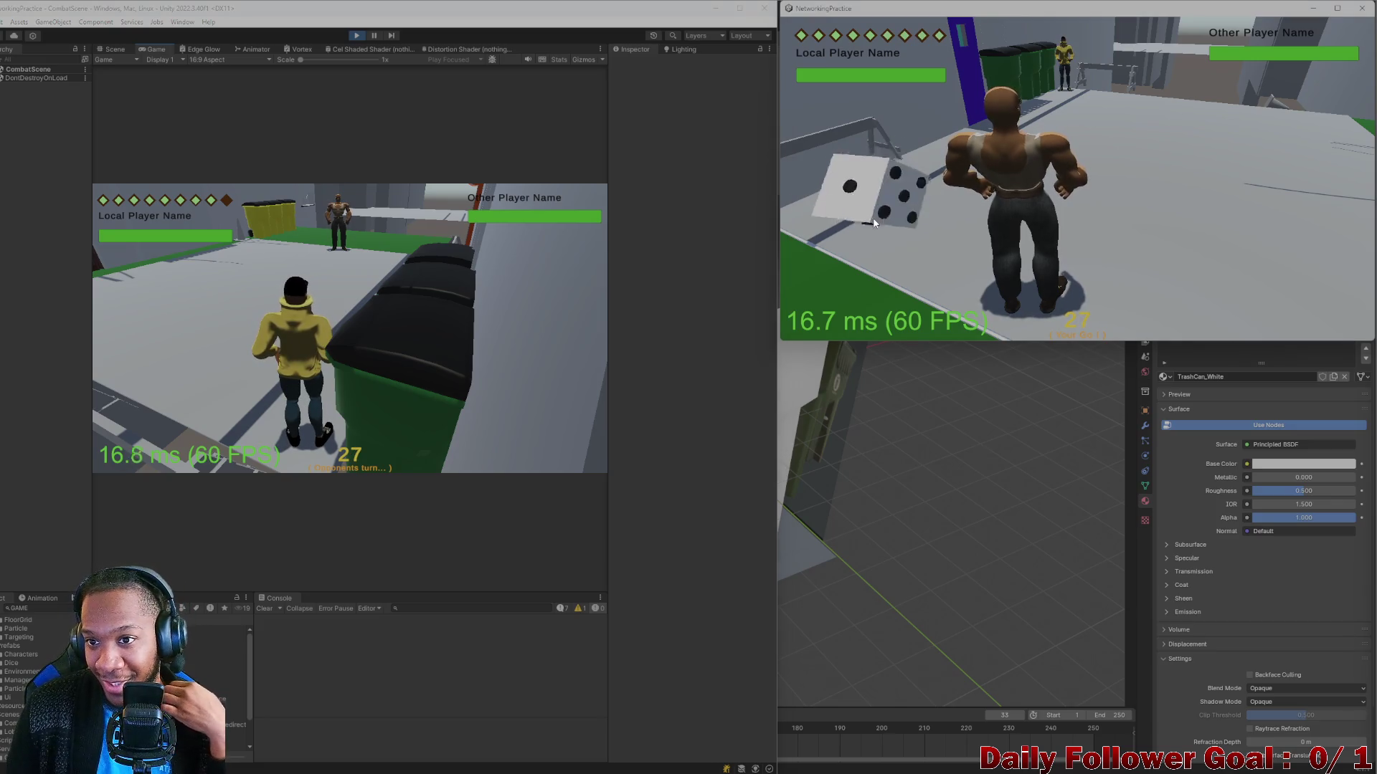
Play the second player's turn, moving toward the other player, then end turn.
click(921, 251)
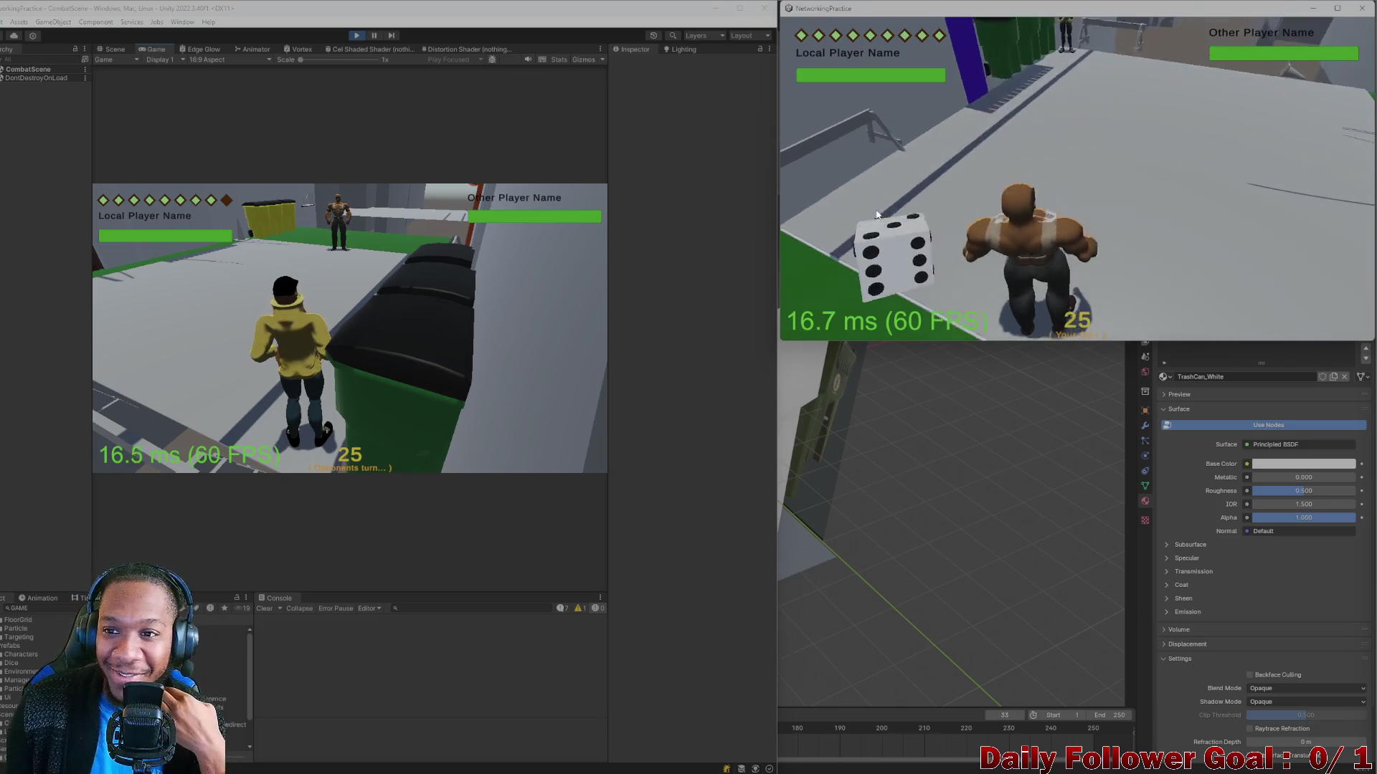
click(868, 240)
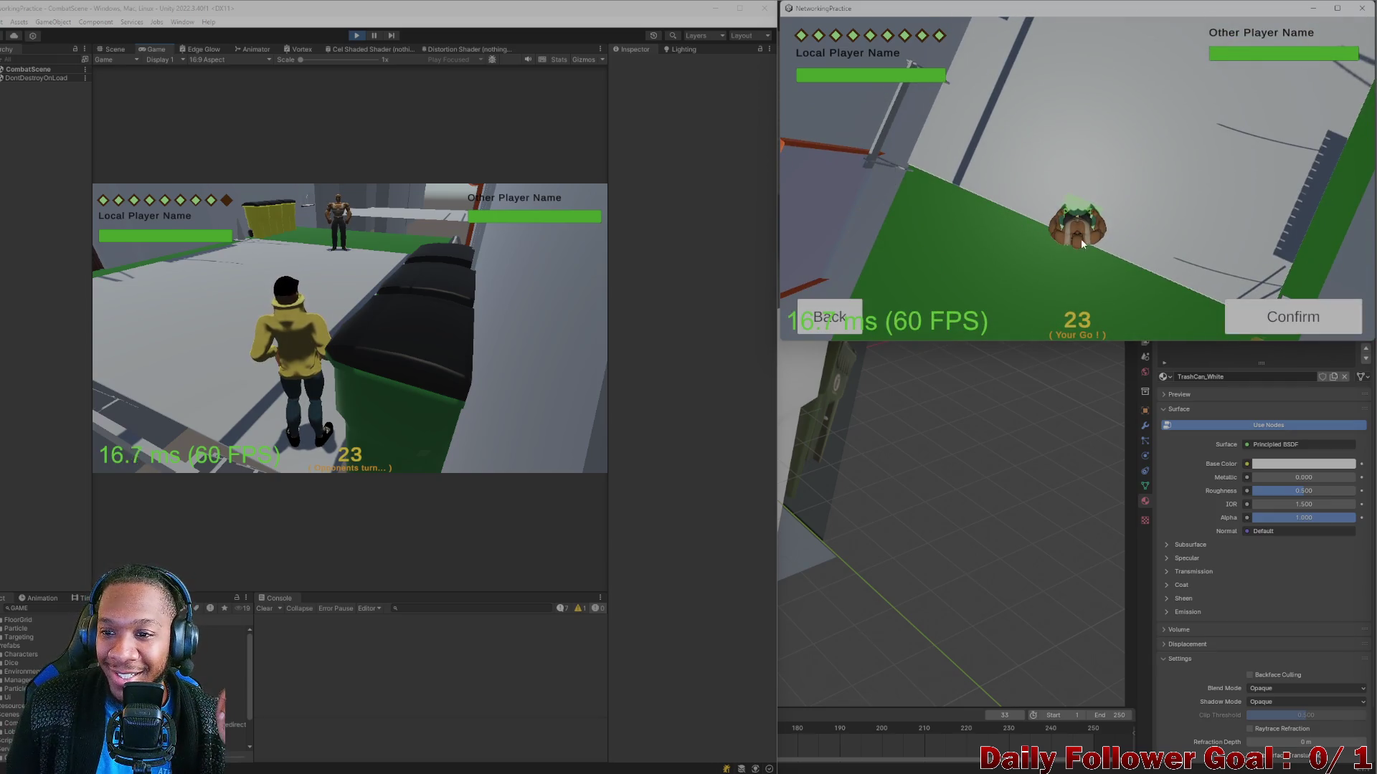
click(1091, 112)
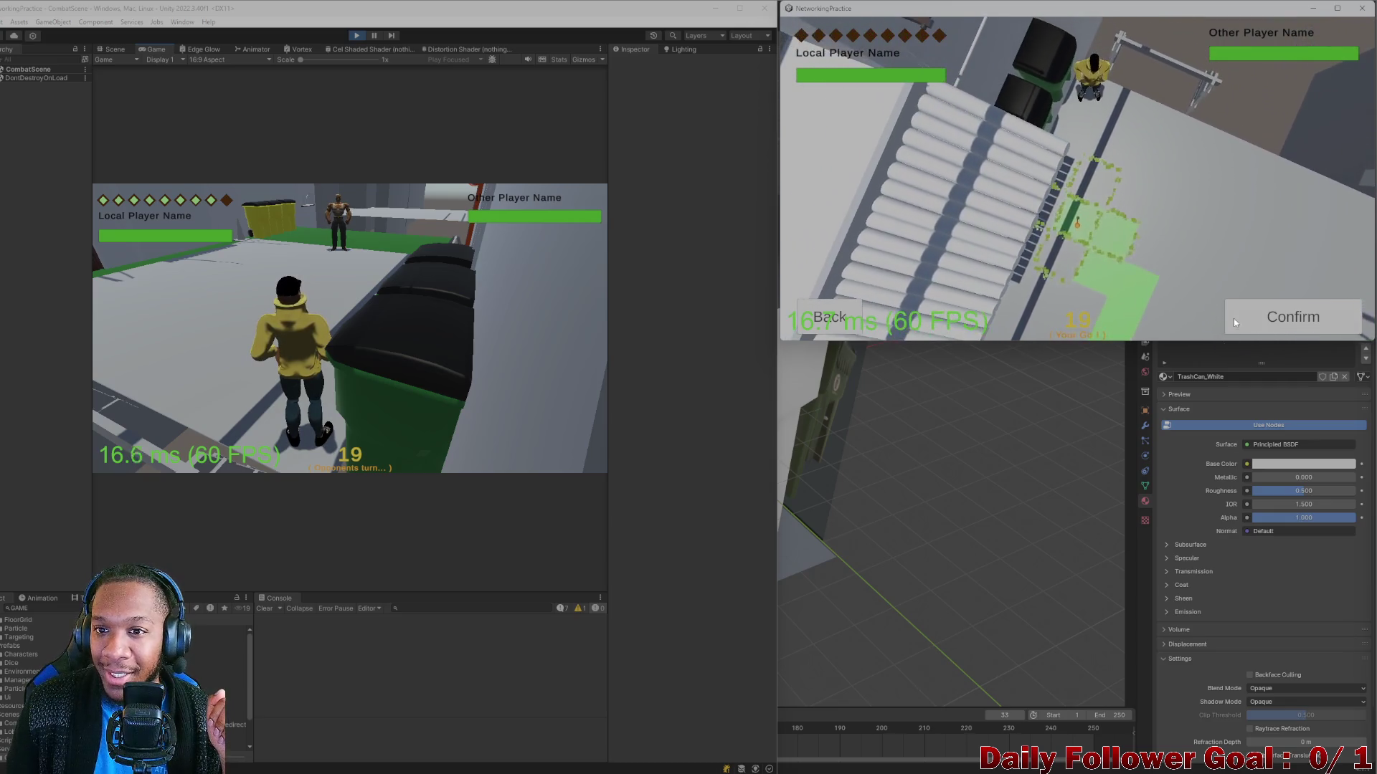
click(1291, 319)
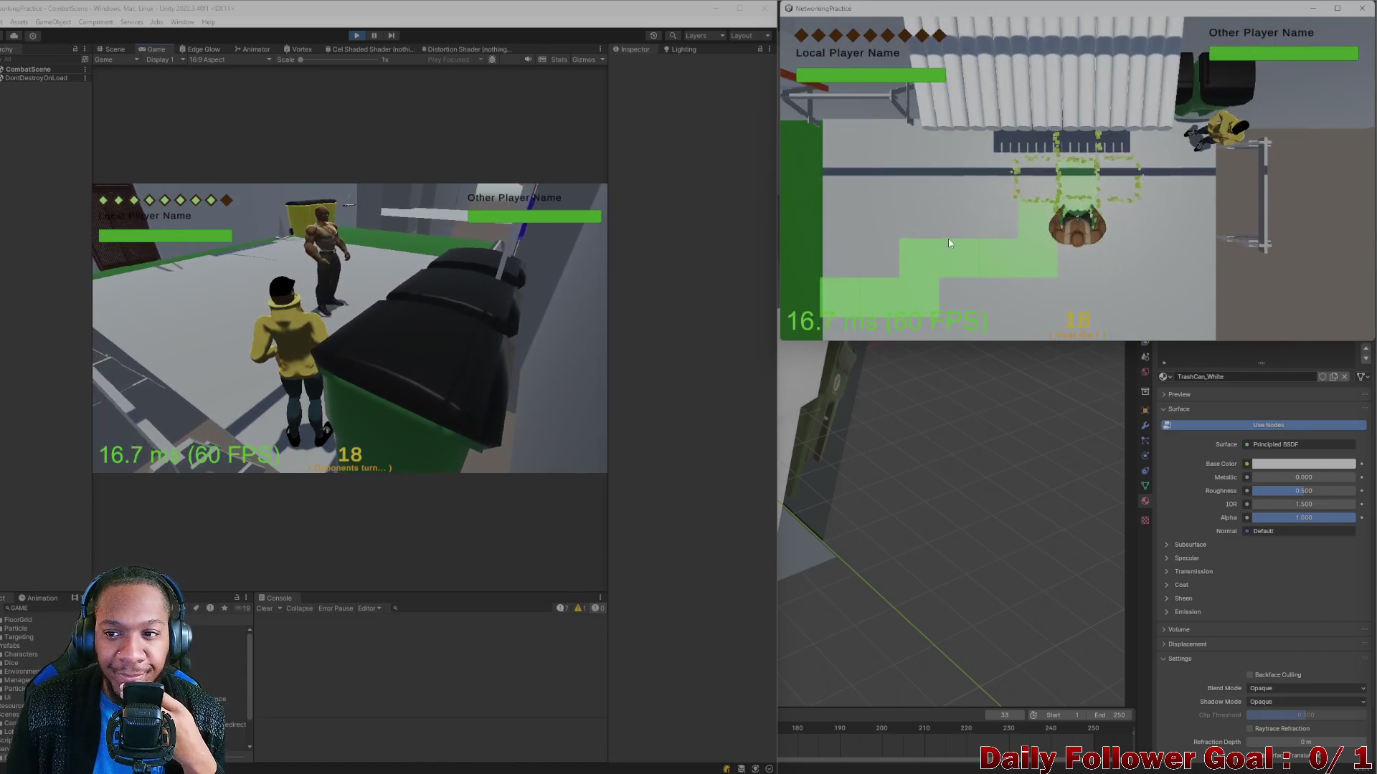
click(887, 289)
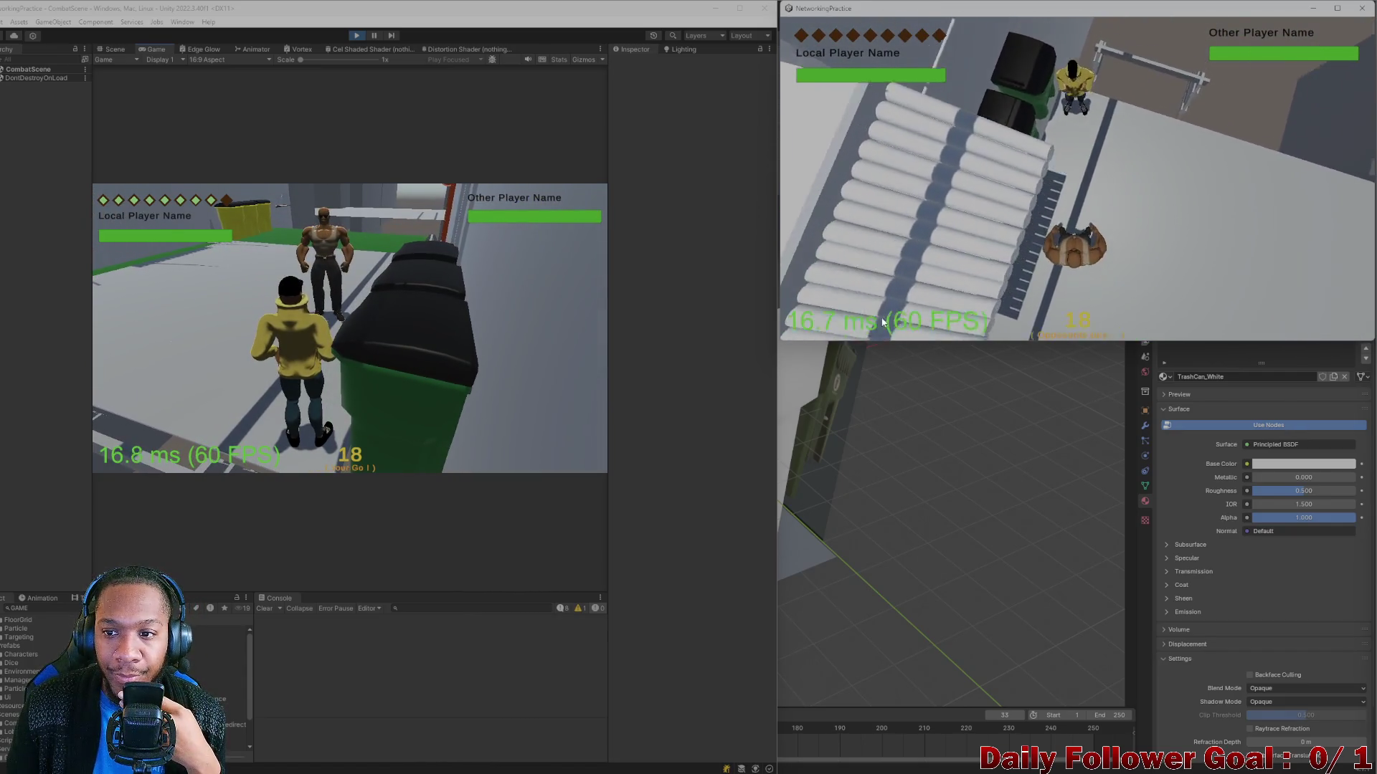